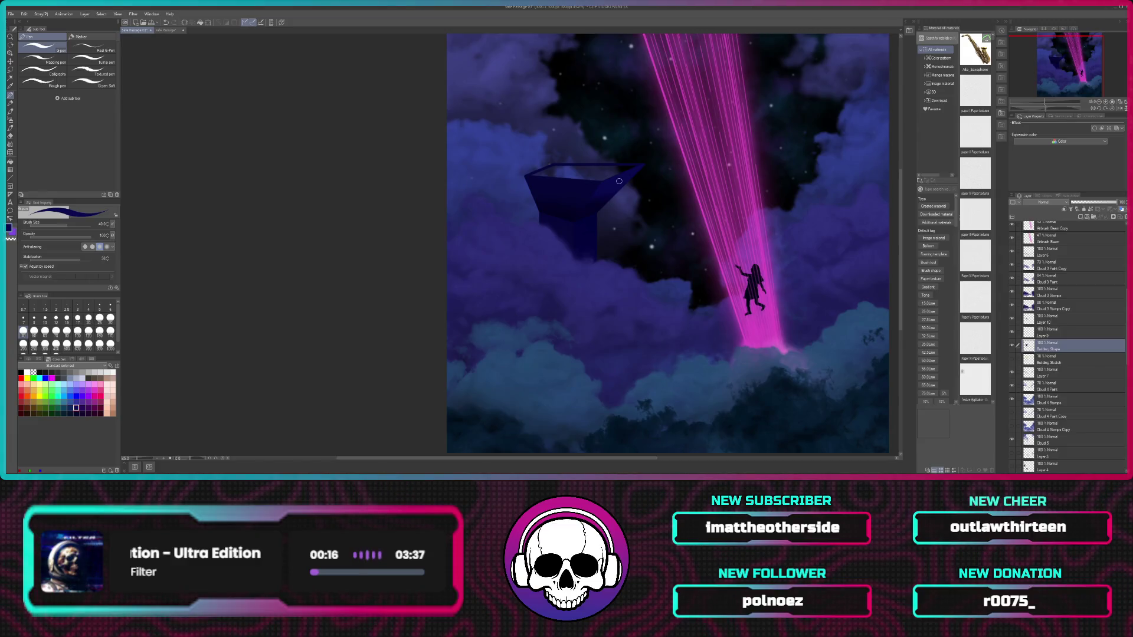
Step: Zoom in toward the magenta beams and pan until the funnel tower's top is centred
drag(692, 236, 616, 296)
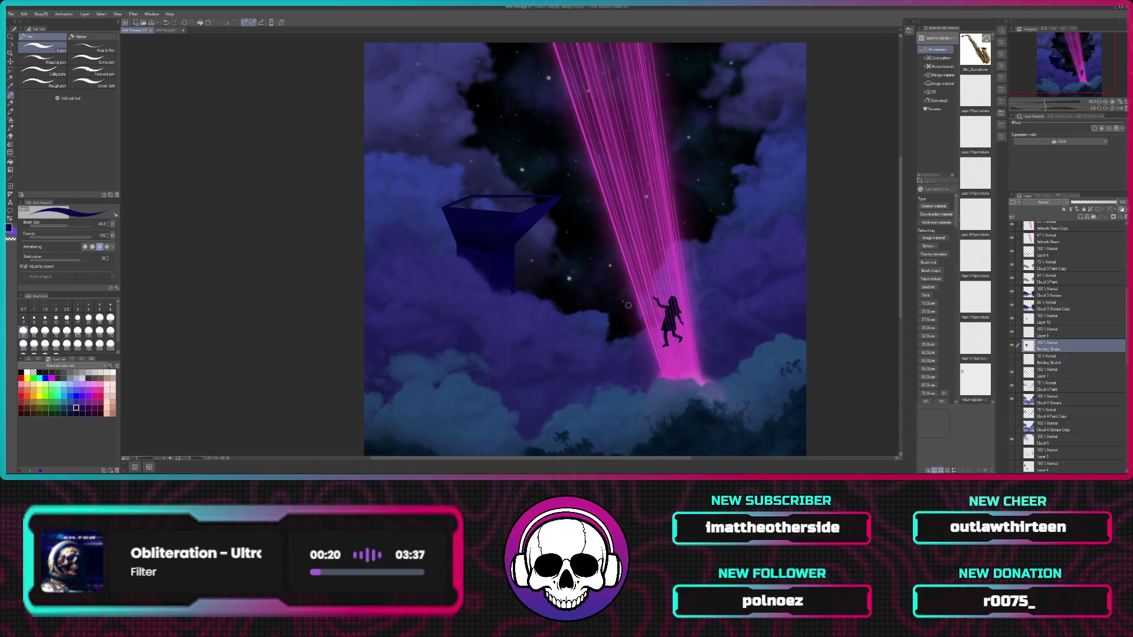
scroll(626, 306, down, 2)
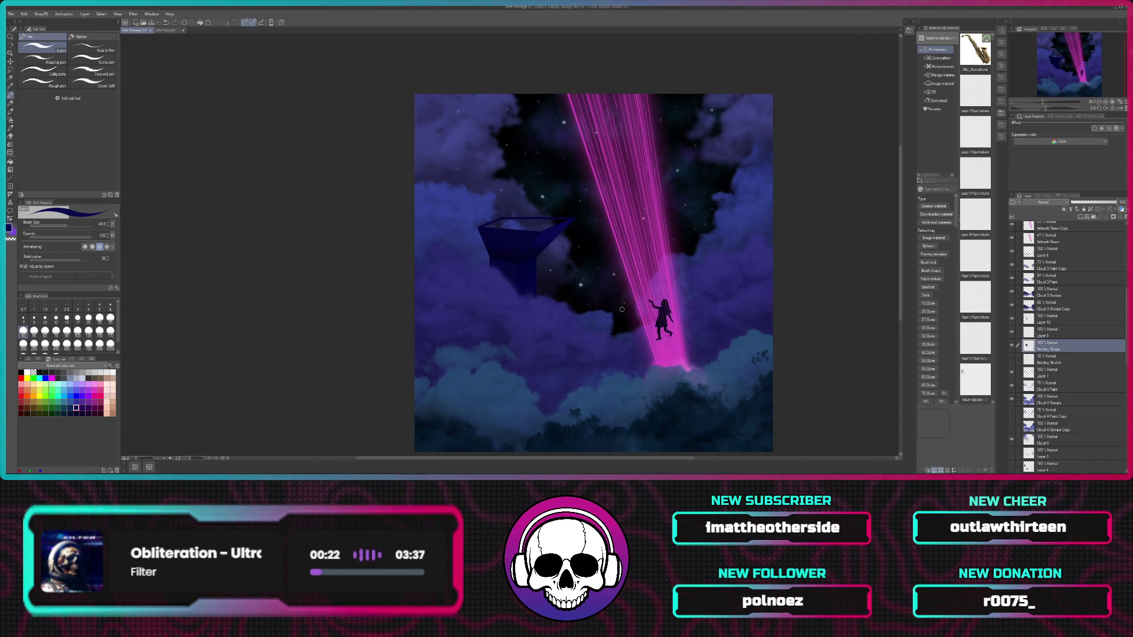
drag(628, 307, 602, 281)
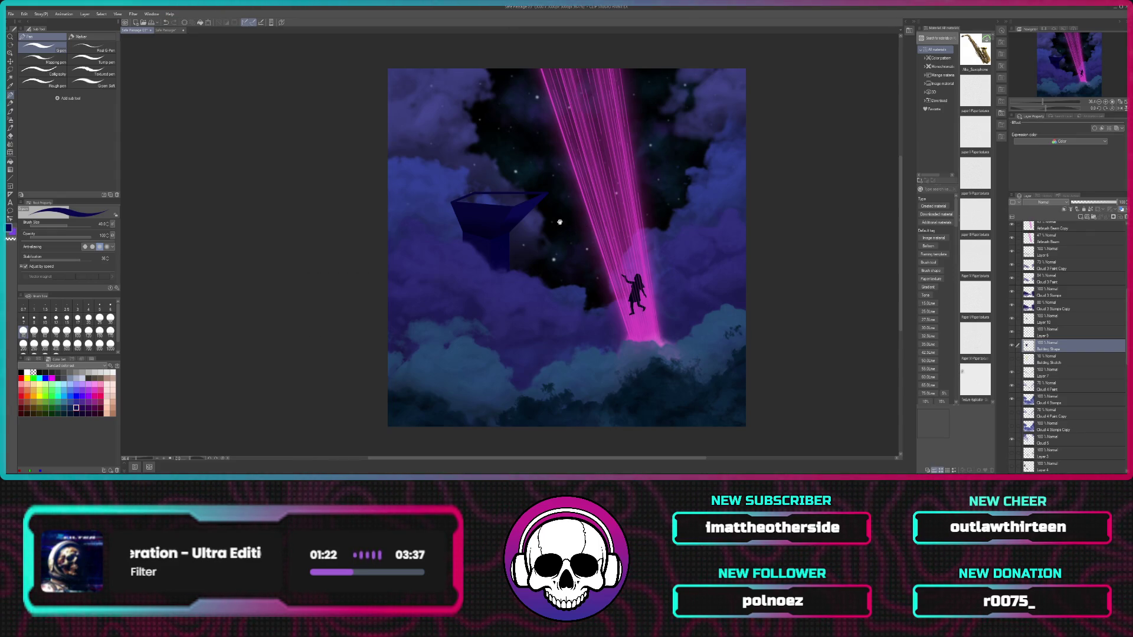
drag(558, 216, 583, 235)
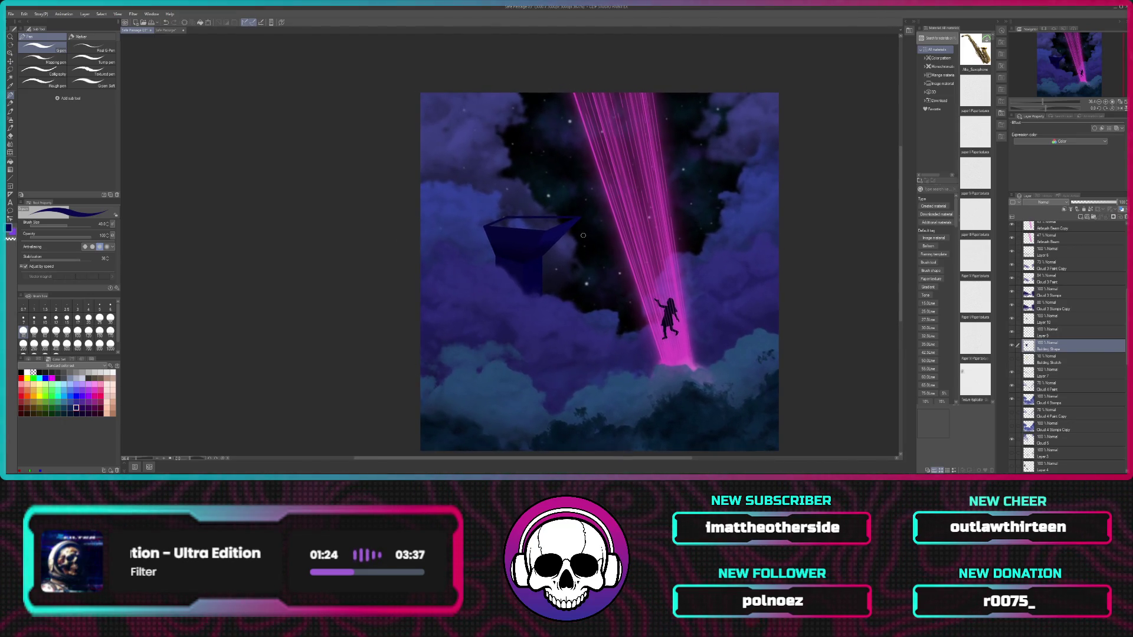
scroll(621, 216, up, 1)
scroll(622, 216, up, 2)
scroll(622, 215, up, 1)
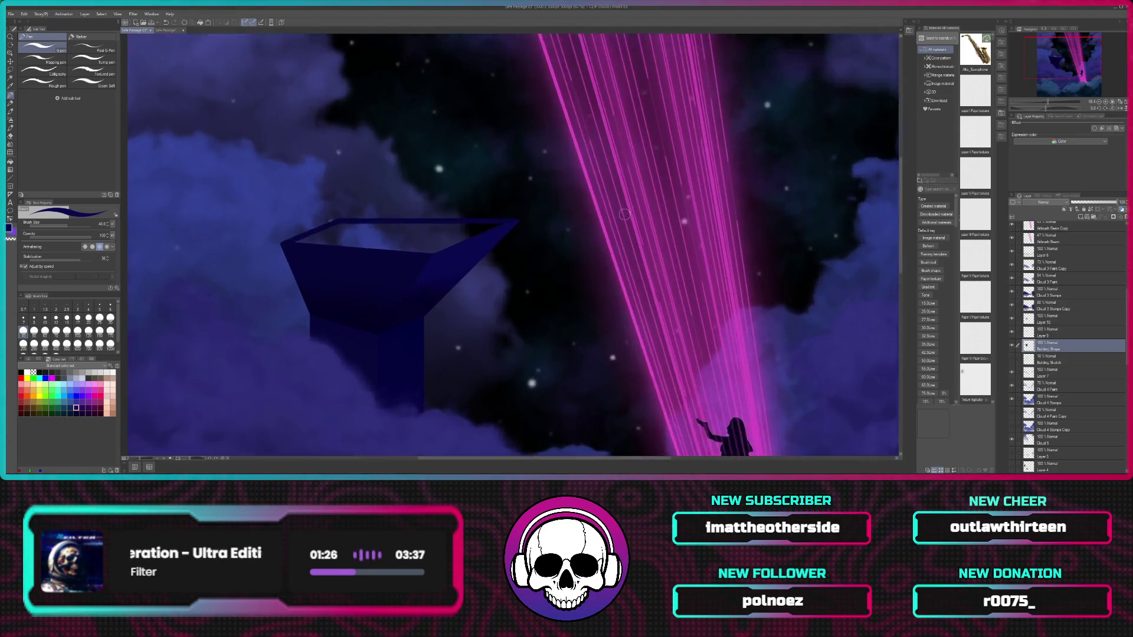
scroll(623, 216, up, 1)
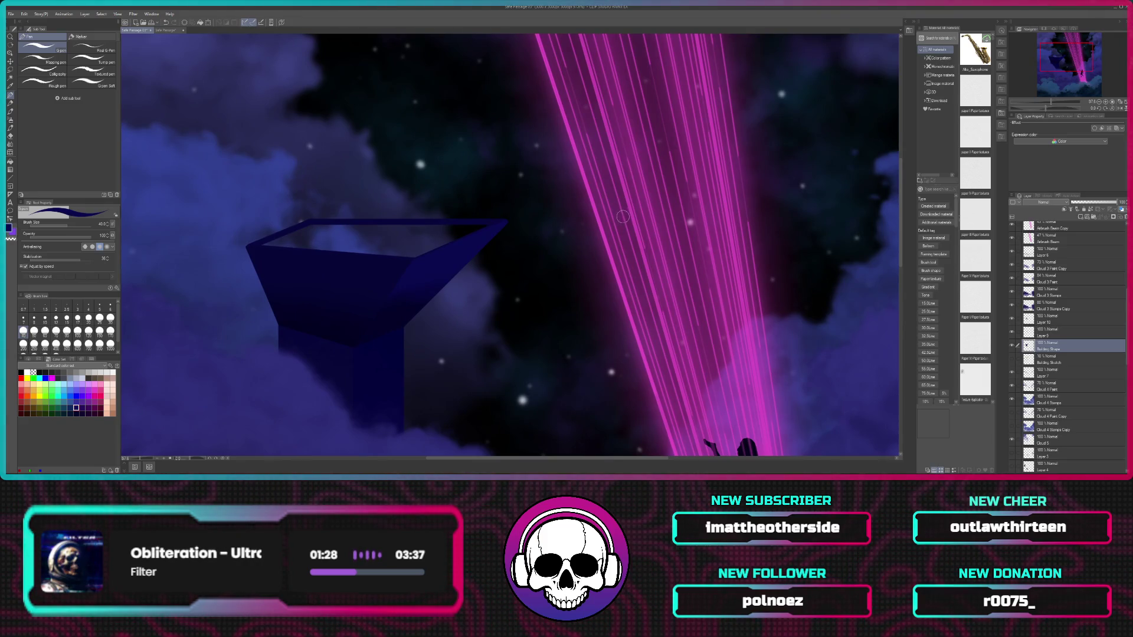
drag(549, 242, 619, 253)
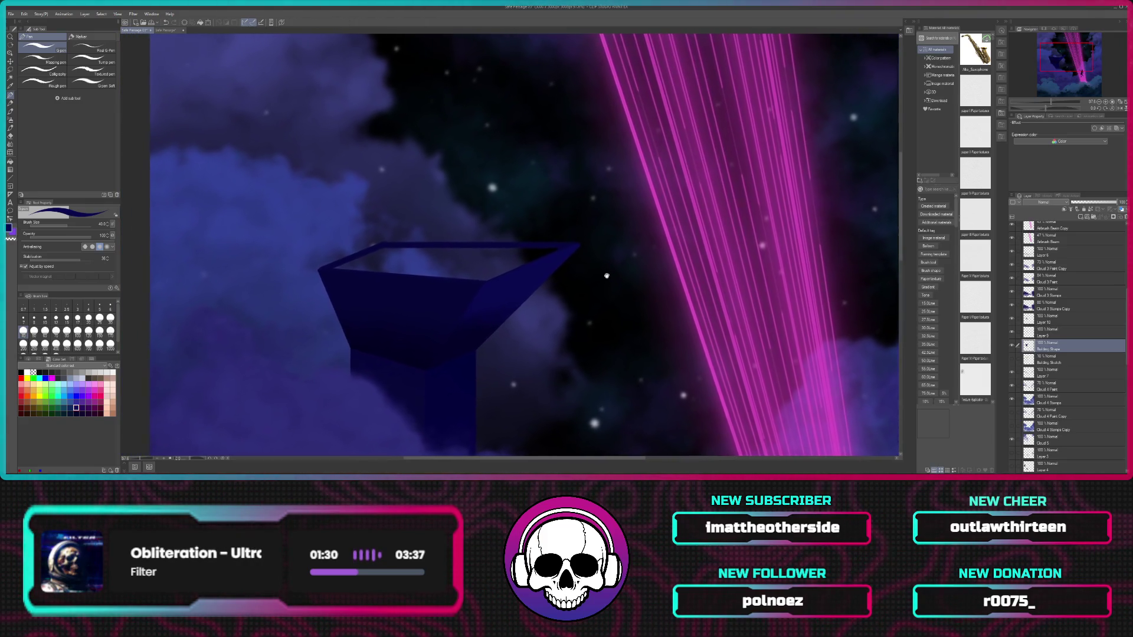
scroll(622, 255, up, 2)
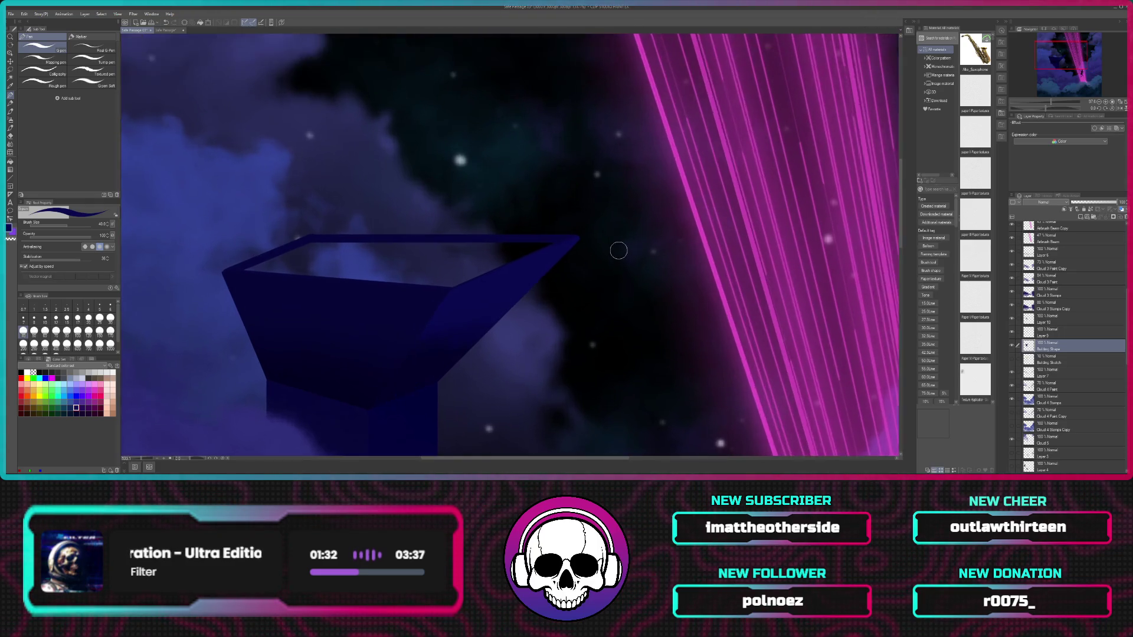
drag(589, 267, 719, 220)
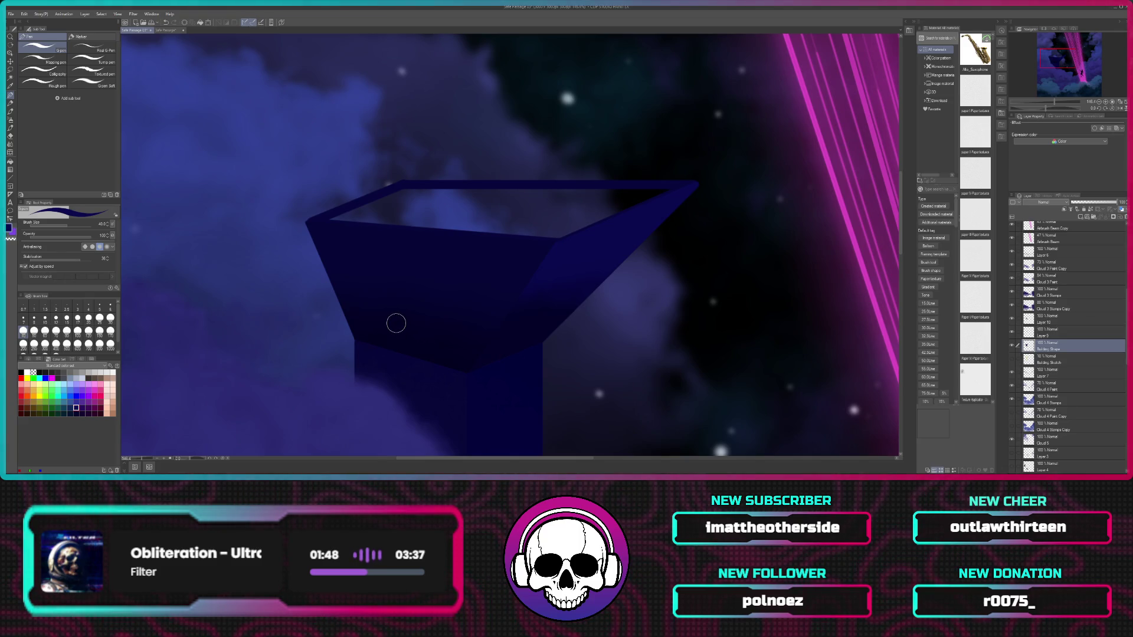
Step: Sample colours from the canvas and switch to working on Layer 9
key(i)
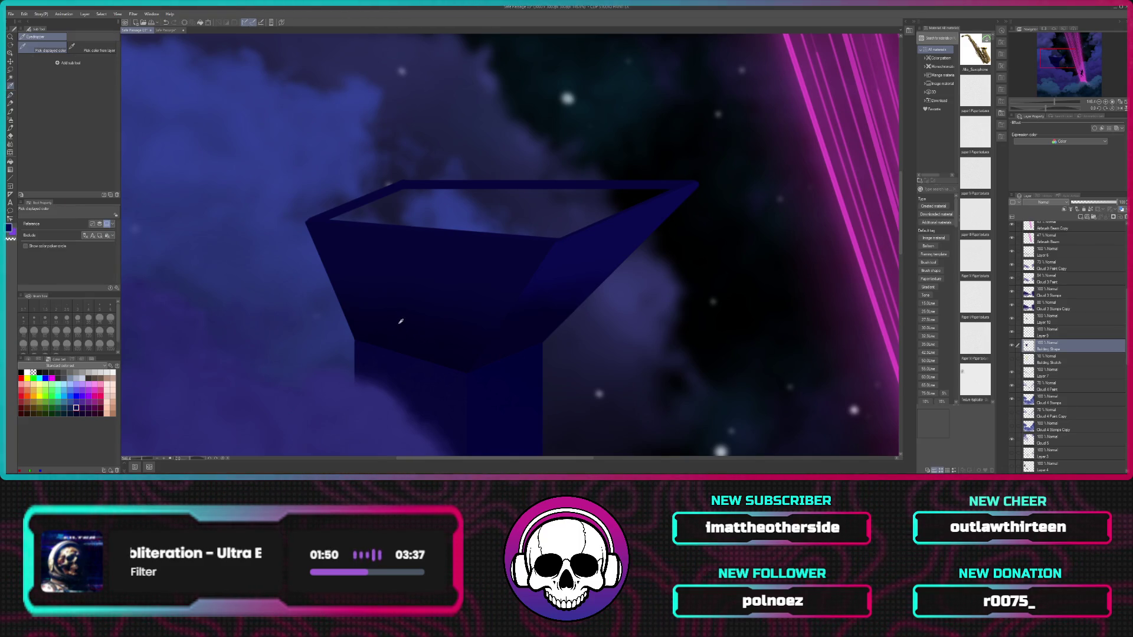
key(p)
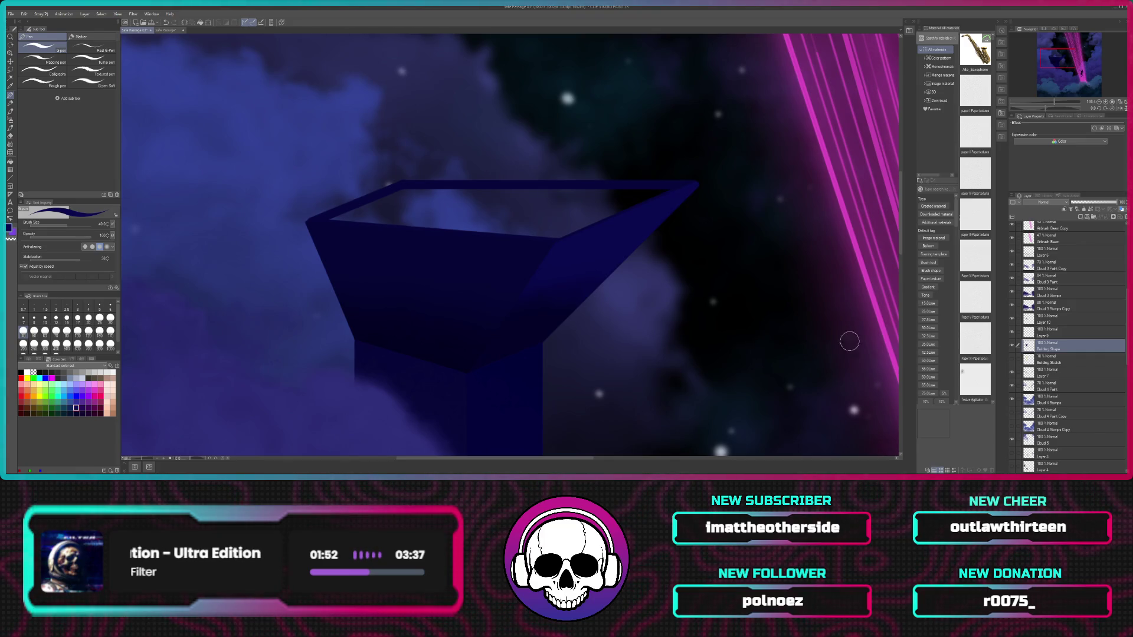
click(1072, 333)
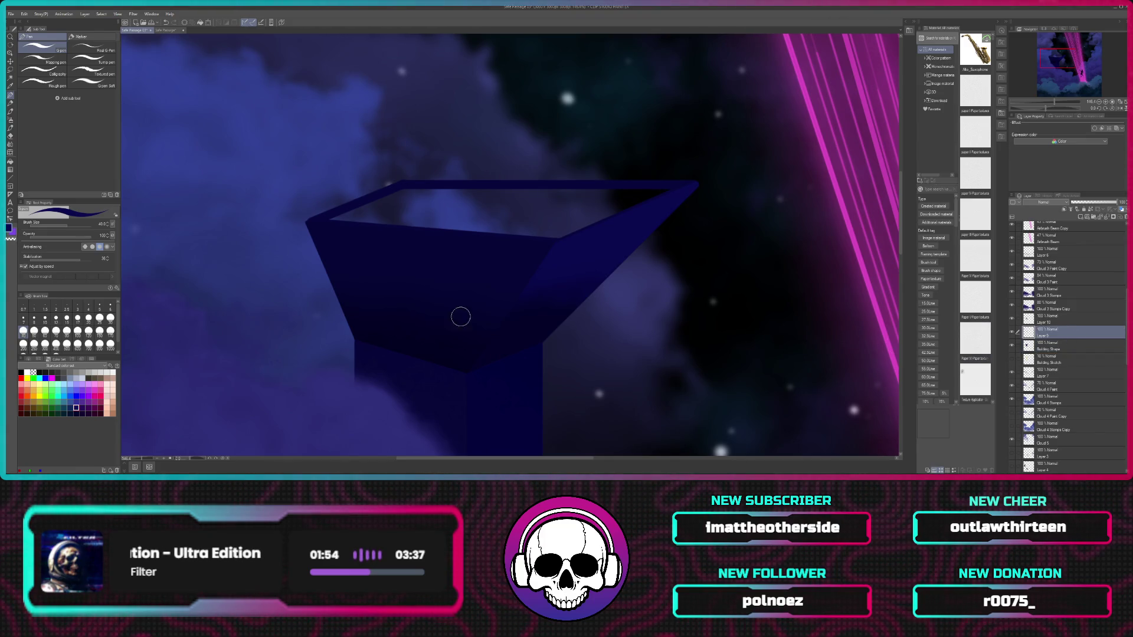
key(i)
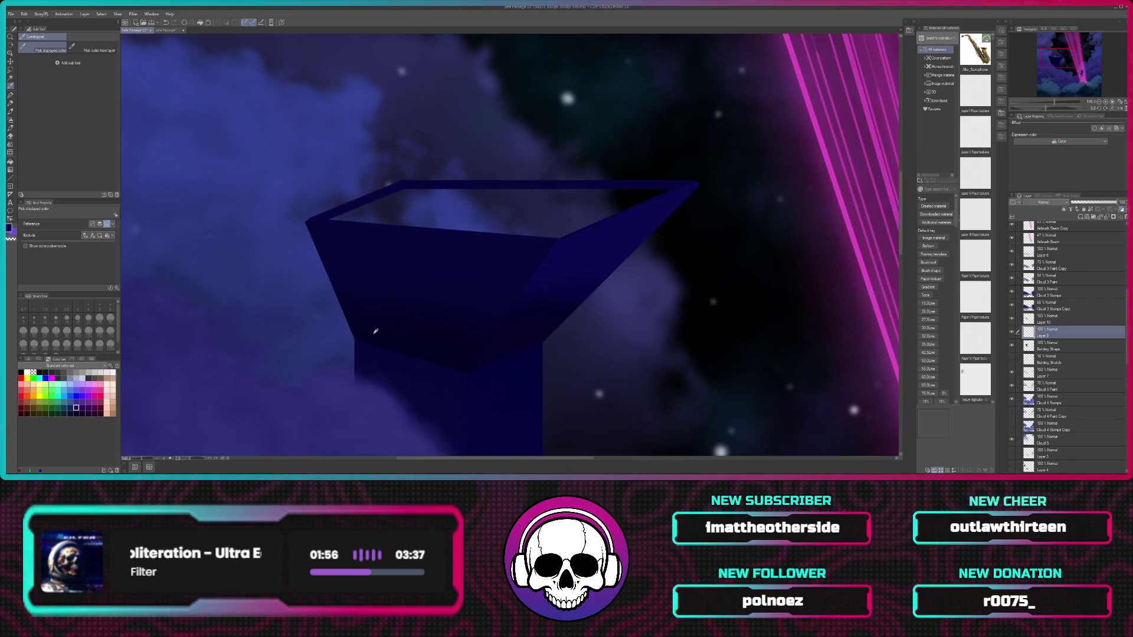
key(p)
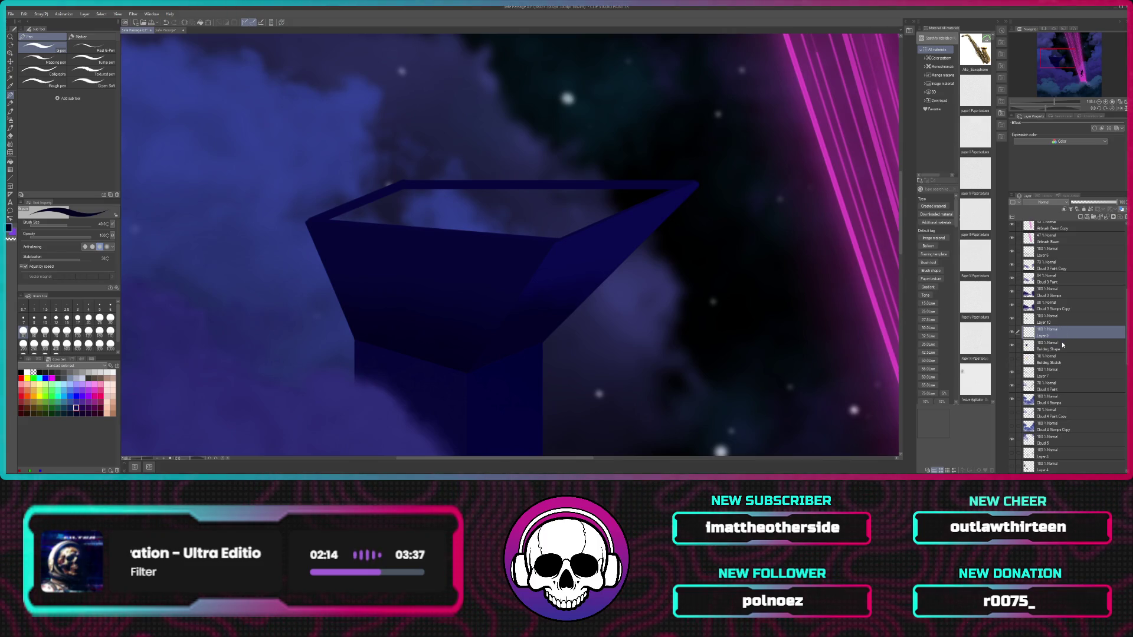
Step: Briefly hide and re-show Layer 9, then add a new empty layer above Layer 10
click(1013, 333)
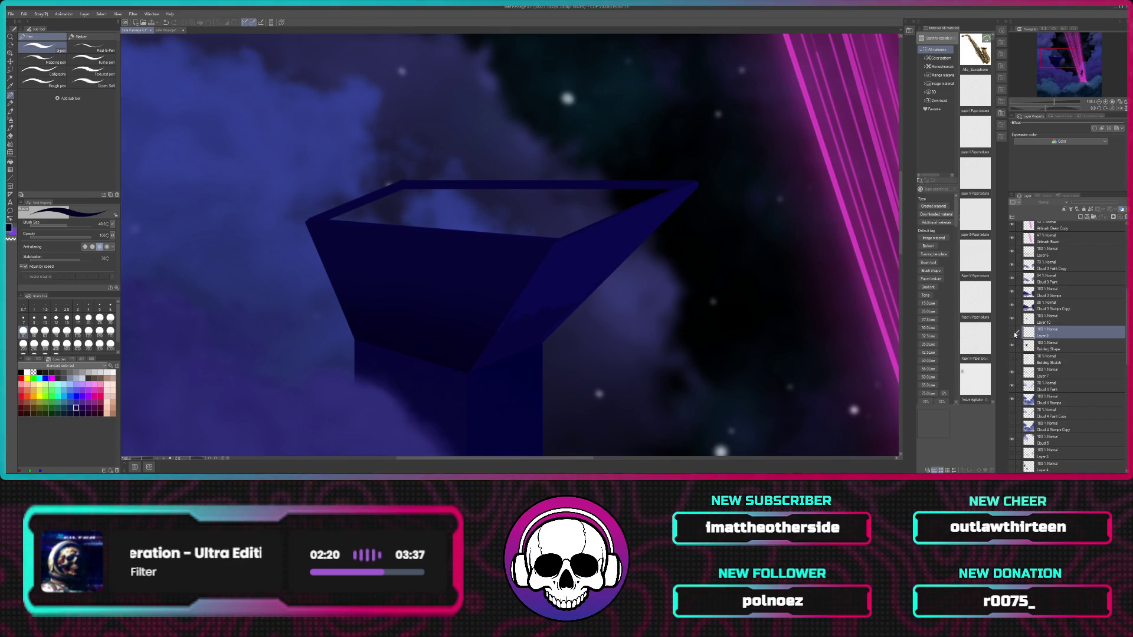
click(1012, 333)
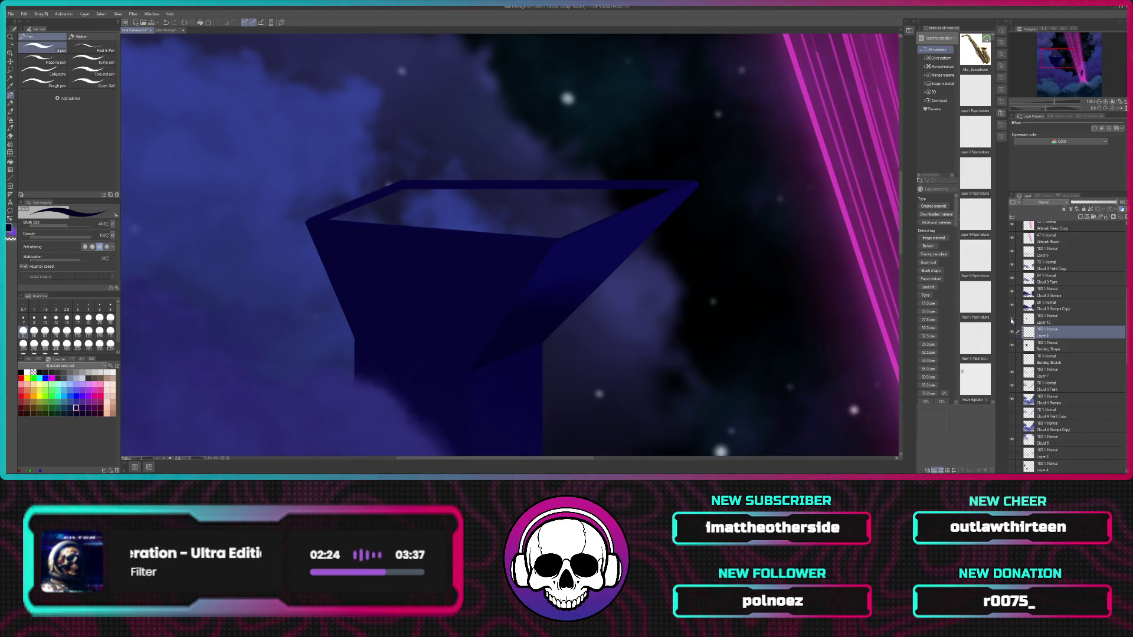
click(1056, 321)
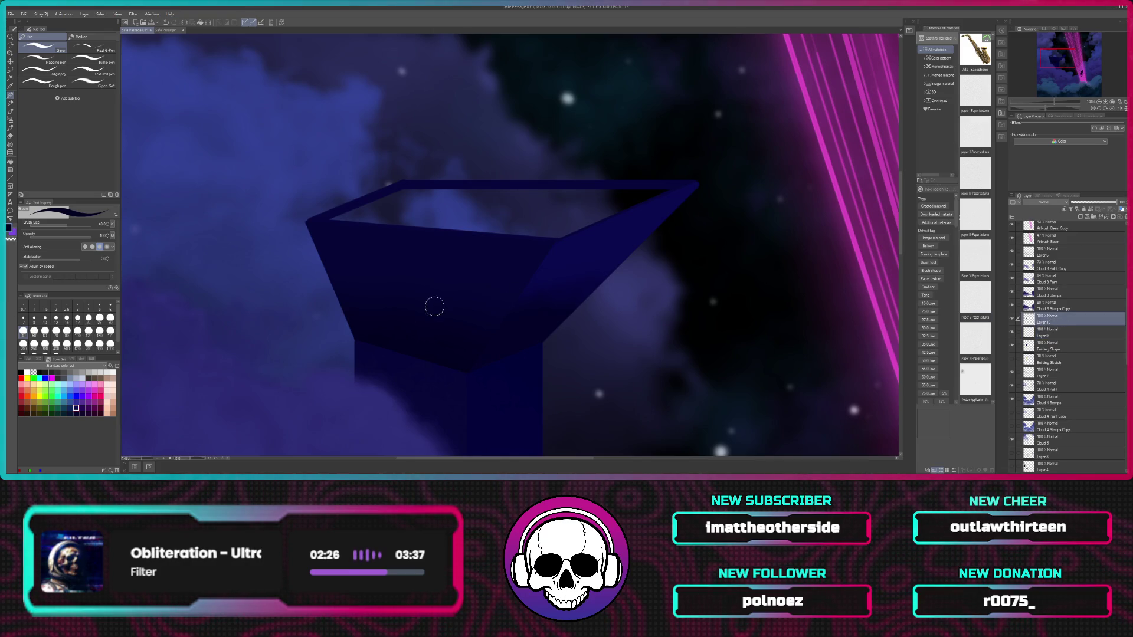
key(i)
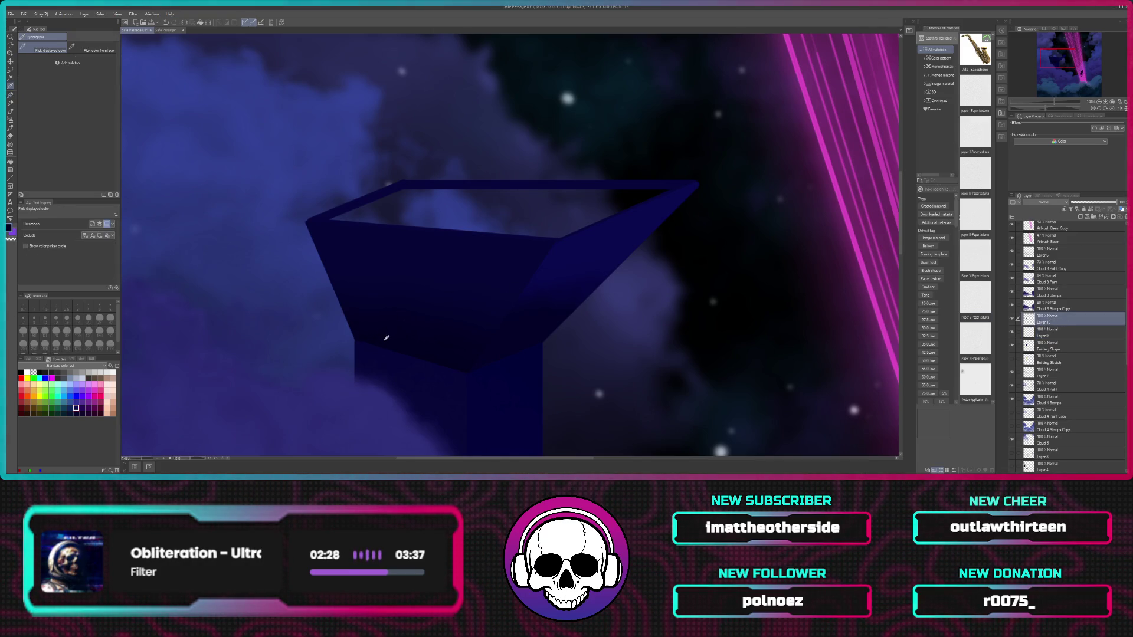
key(p)
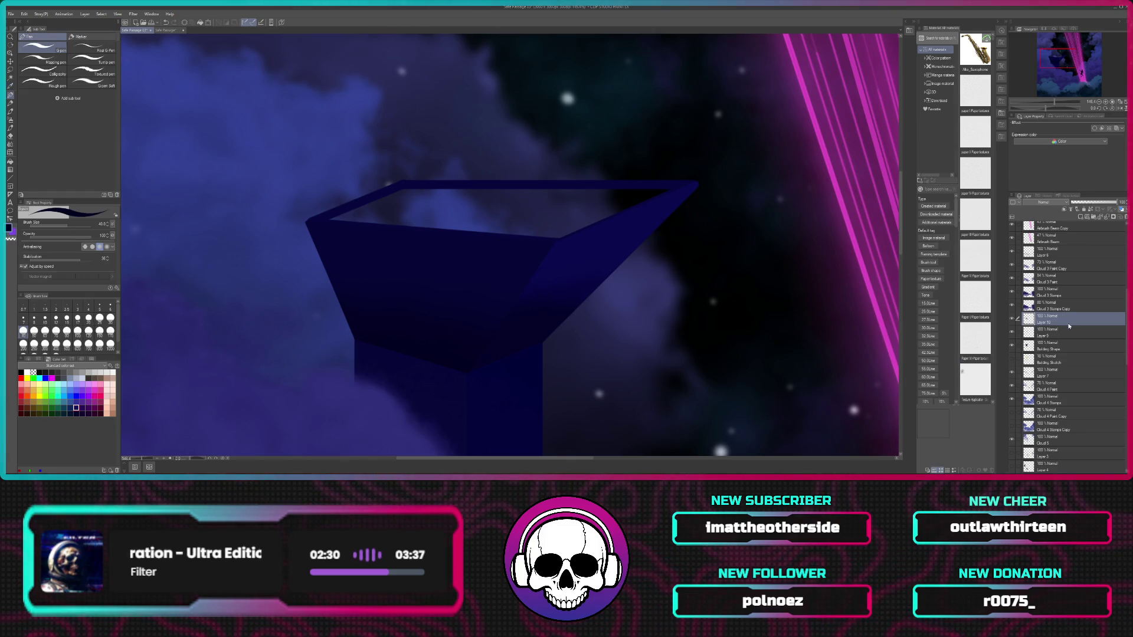
click(1079, 218)
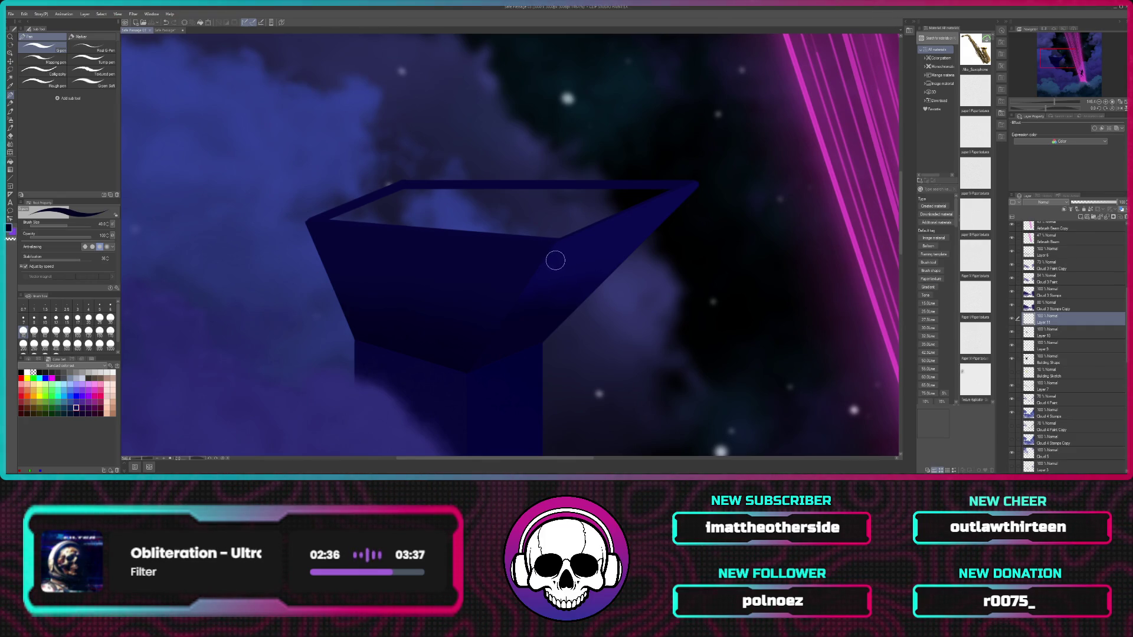
Step: Zoom to about 266% on the funnel rim's left corner with the Straight line tool ready
scroll(558, 260, up, 2)
scroll(560, 261, up, 1)
scroll(561, 260, up, 1)
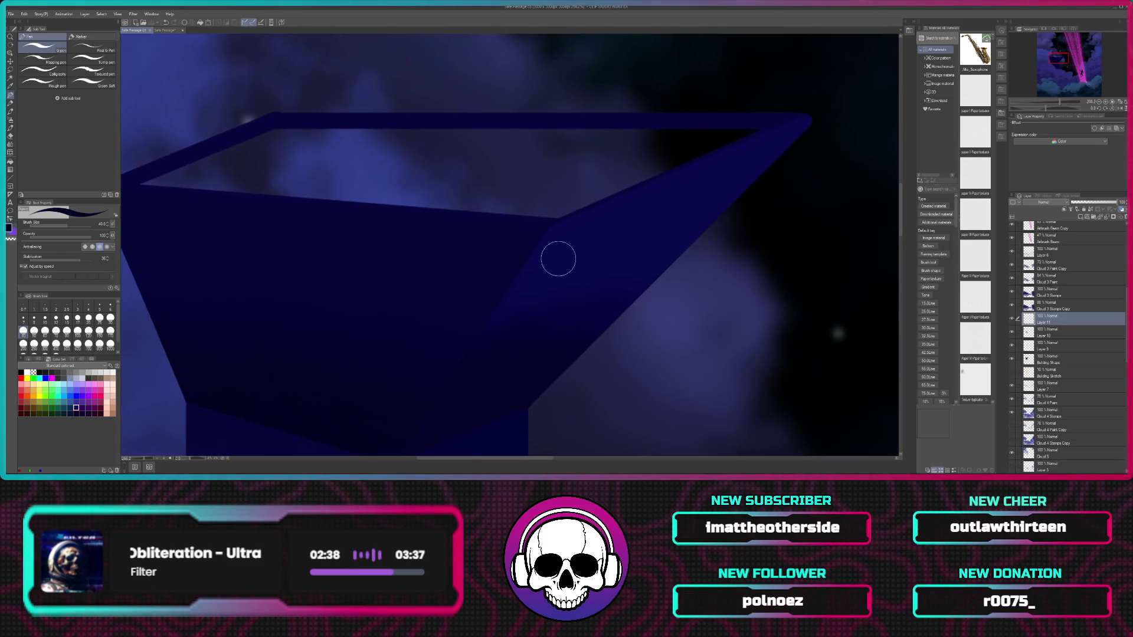
drag(442, 252, 602, 307)
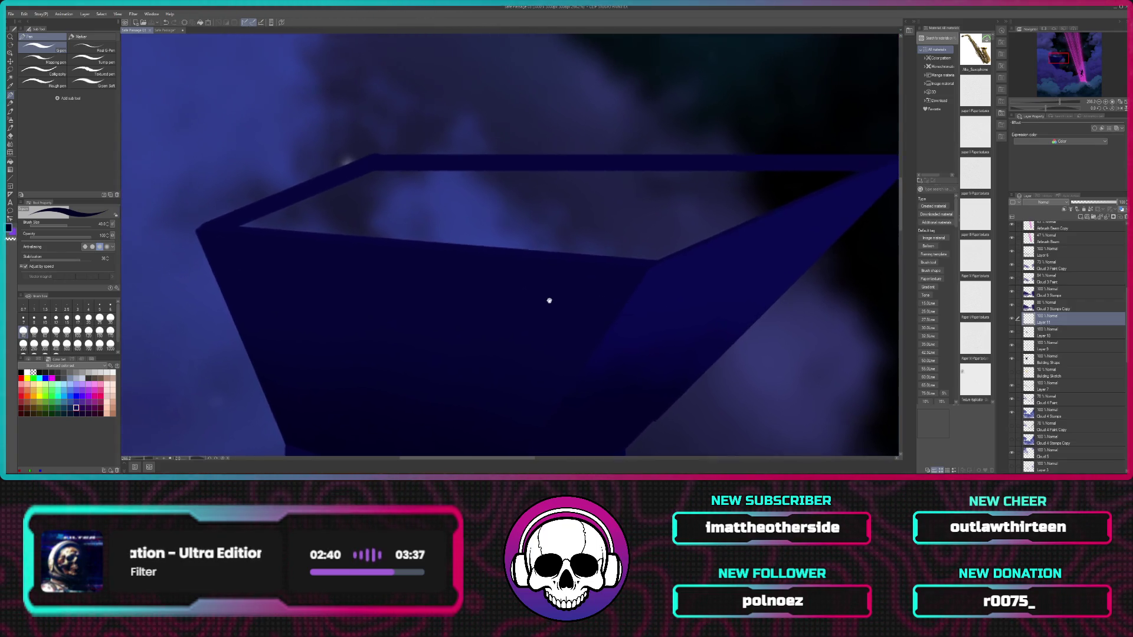
click(10, 177)
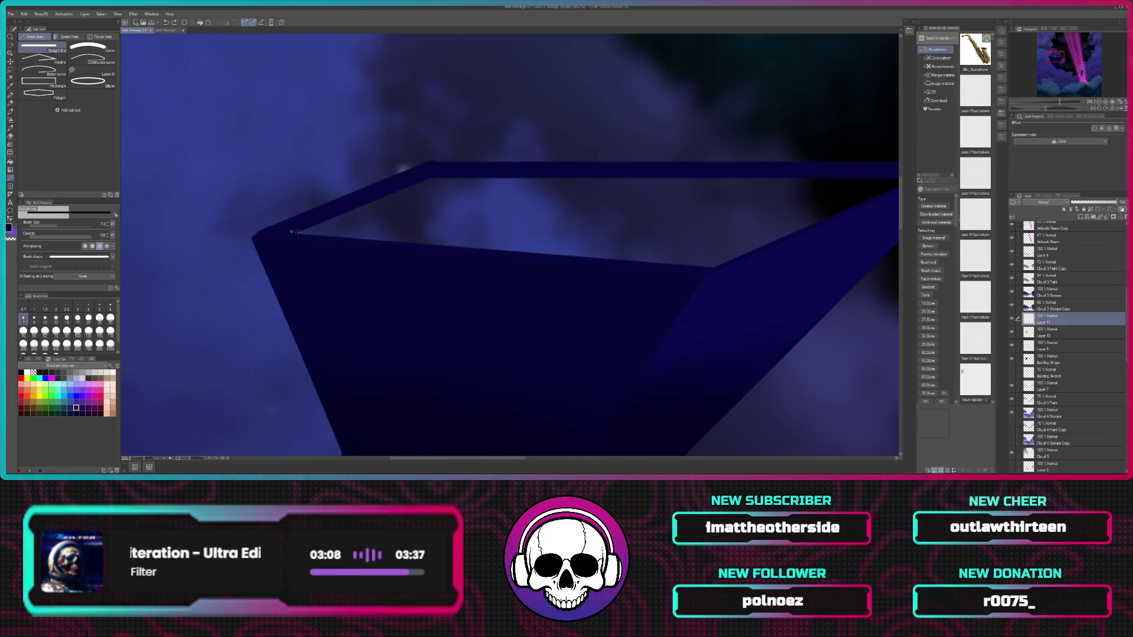
Step: Draw straight lines along the funnel top's front rim edge and the box's top edge
drag(293, 232, 710, 265)
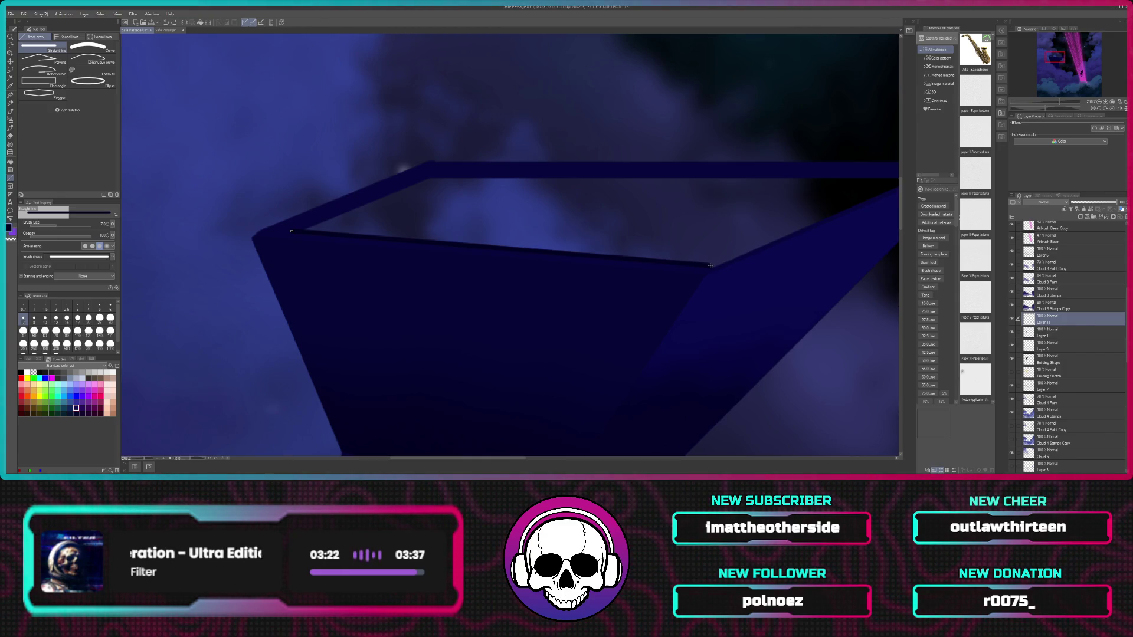
drag(710, 266, 709, 267)
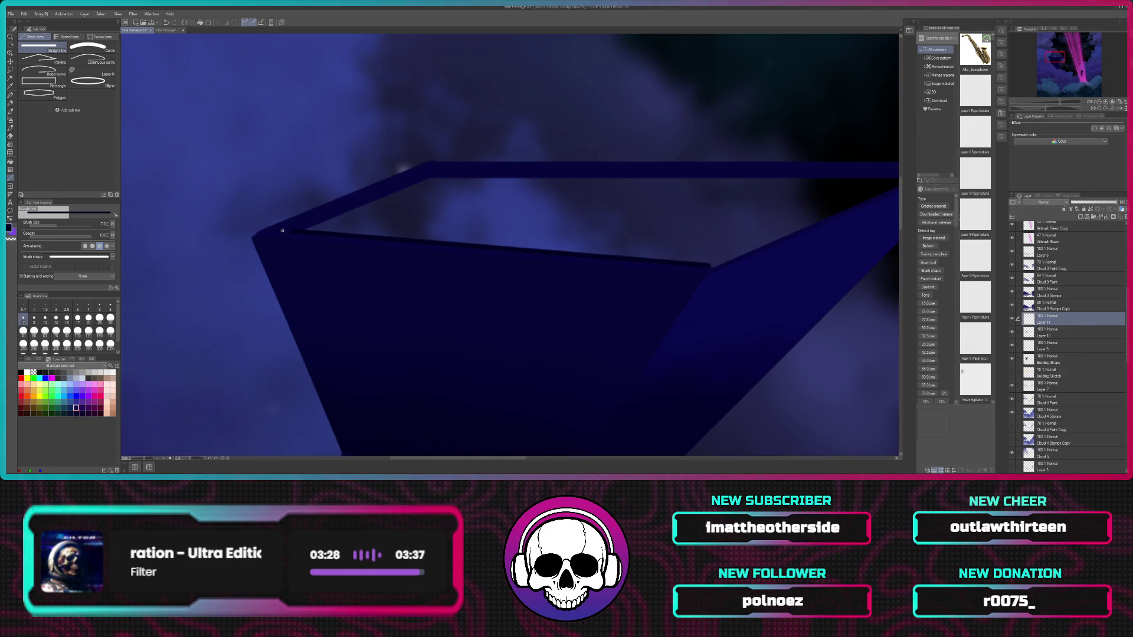
mouse_move(282, 230)
mouse_down()
mouse_move(304, 231)
mouse_move(284, 230)
mouse_up()
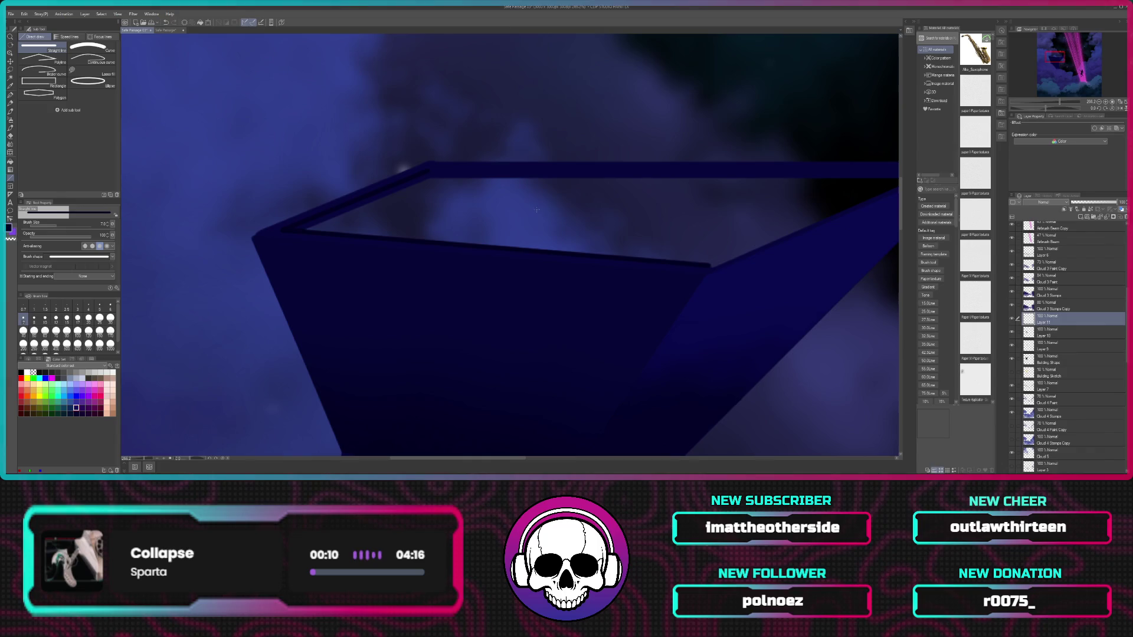
drag(561, 212, 444, 218)
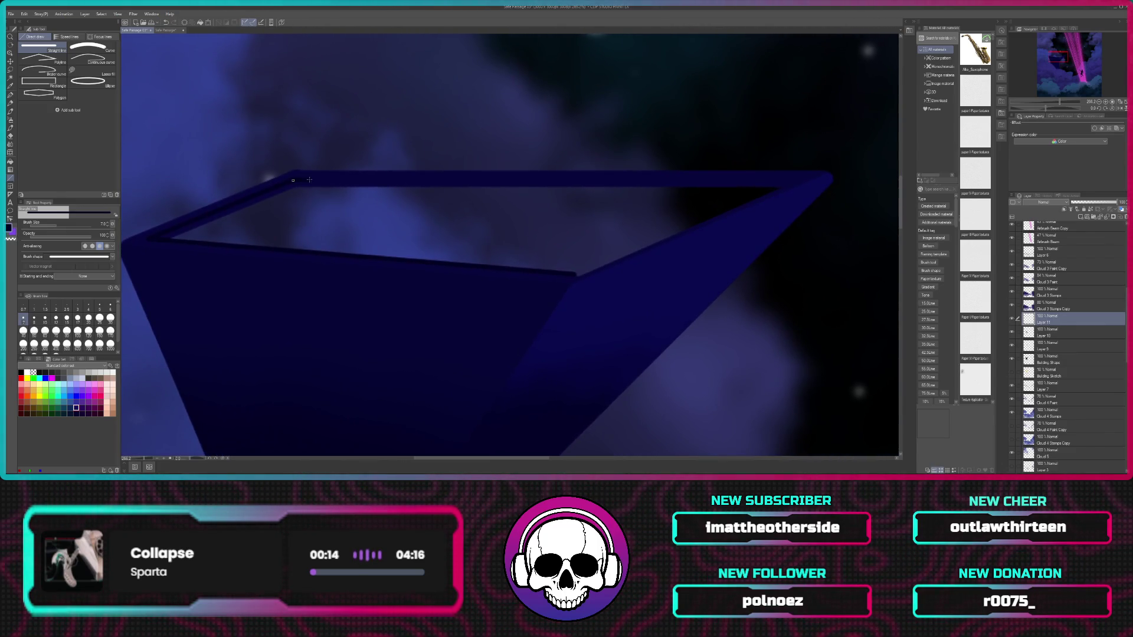
drag(457, 187, 804, 184)
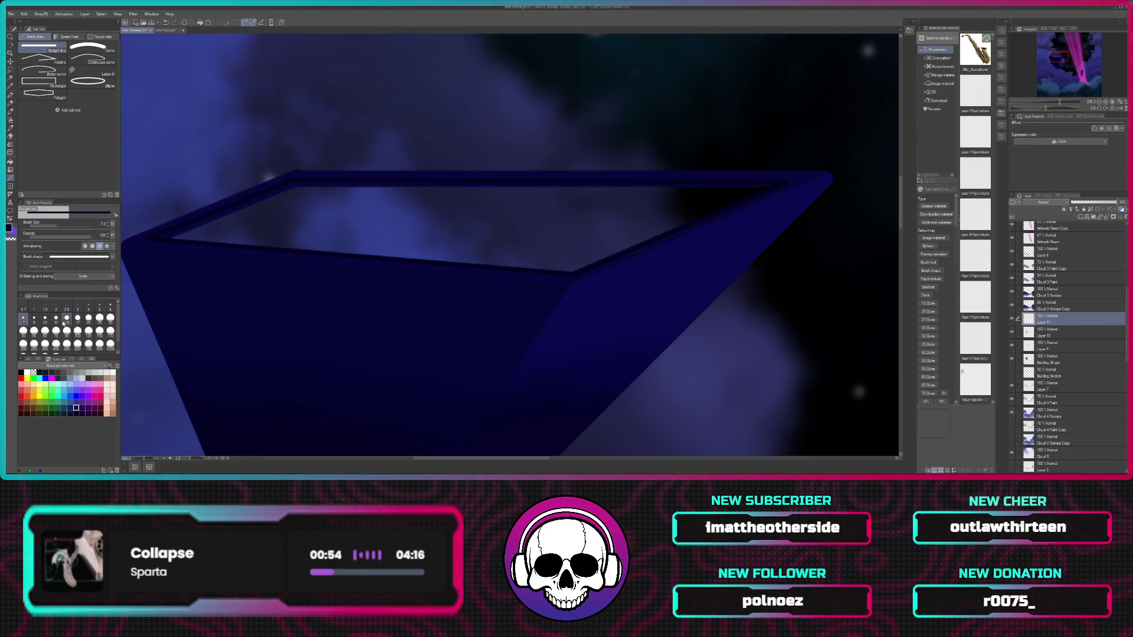
Step: With the G-pen, paint dark shadow on the rim's left corner and along its top edge
click(11, 95)
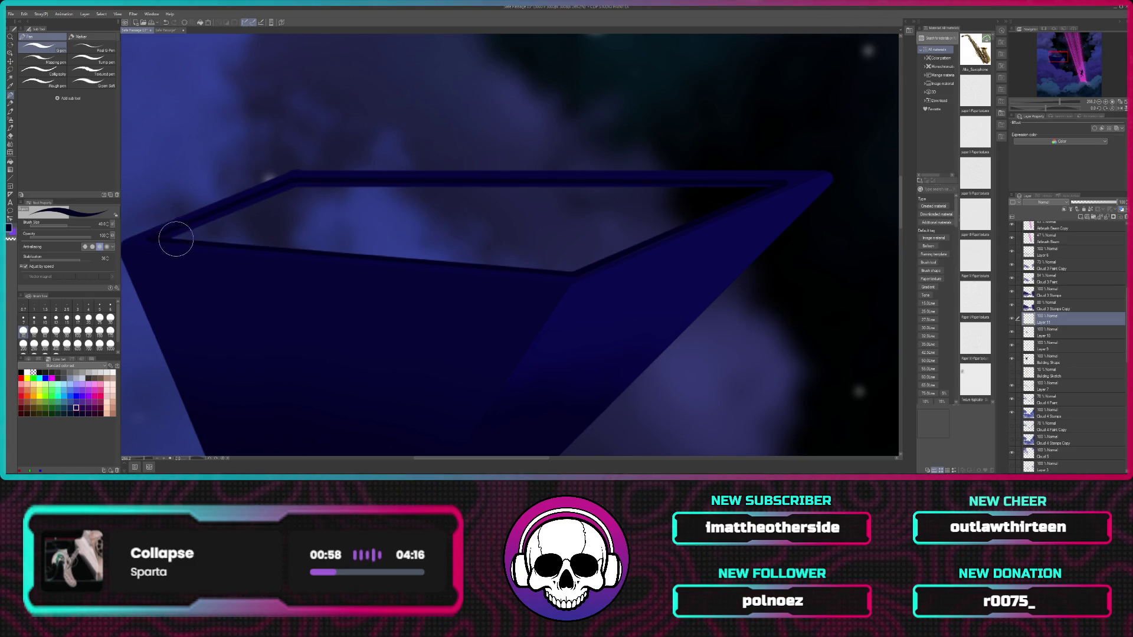
scroll(180, 244, up, 3)
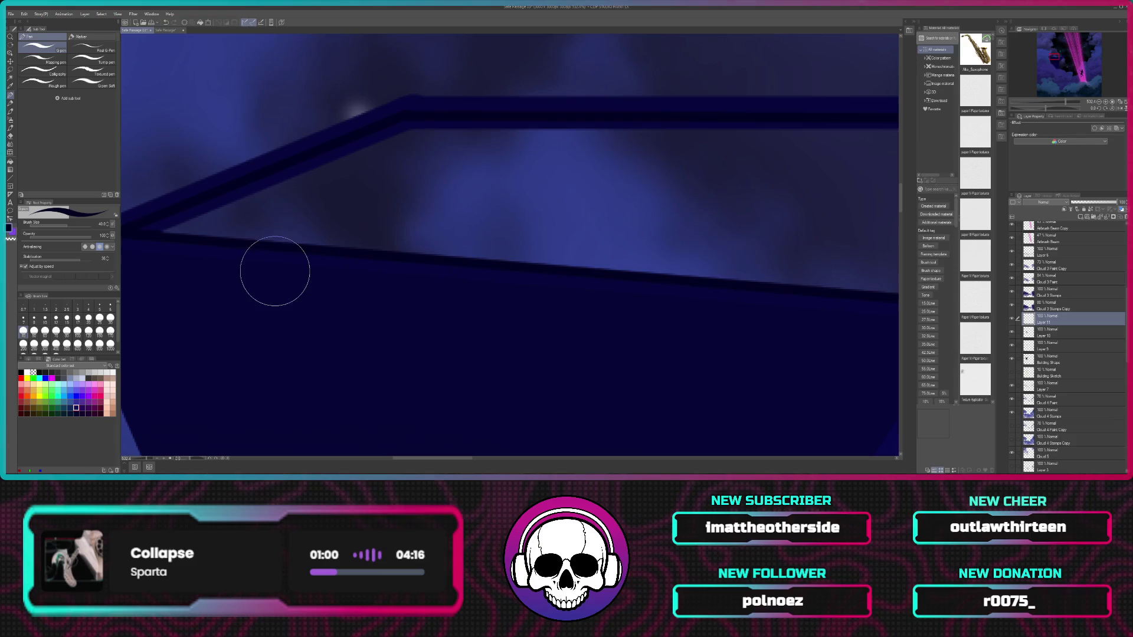
drag(355, 213, 478, 185)
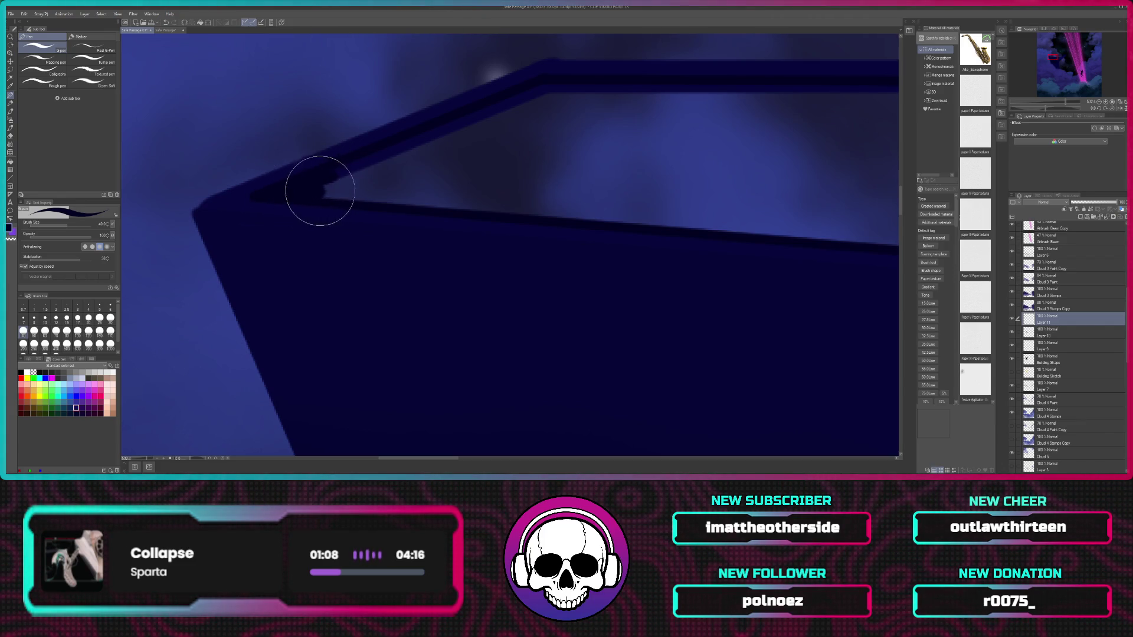
mouse_move(329, 190)
mouse_down()
mouse_move(405, 152)
mouse_move(374, 159)
mouse_move(365, 164)
mouse_move(533, 96)
mouse_move(488, 113)
mouse_move(503, 101)
mouse_move(495, 108)
mouse_move(551, 91)
mouse_move(534, 90)
mouse_move(646, 90)
mouse_up()
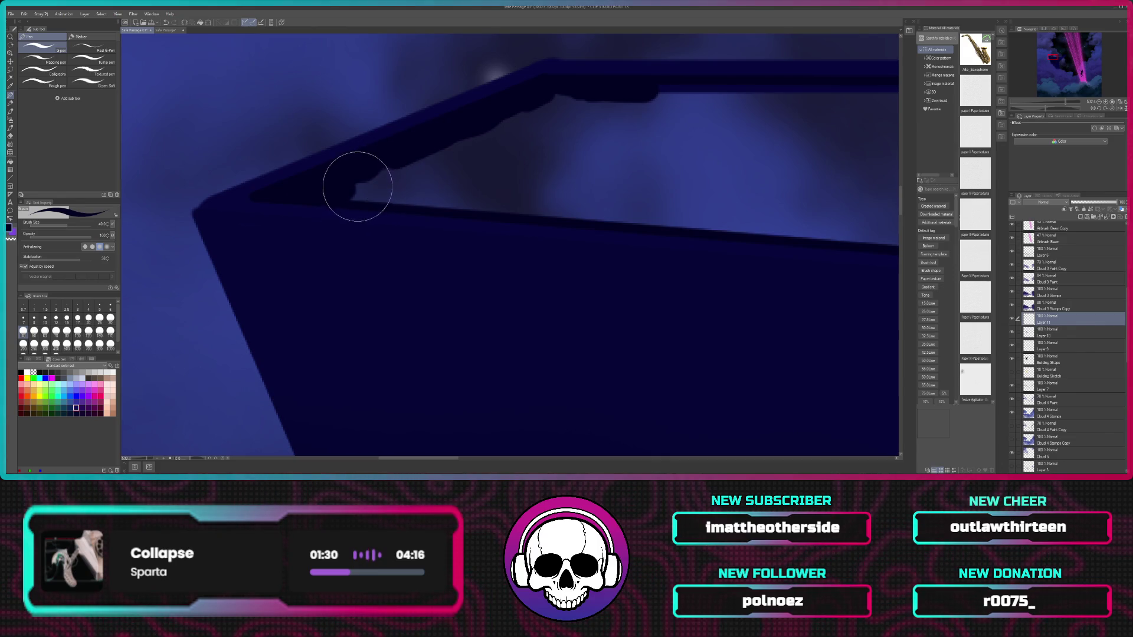
mouse_move(353, 190)
mouse_down()
mouse_move(523, 197)
mouse_move(402, 179)
mouse_move(419, 165)
mouse_move(409, 177)
mouse_move(452, 183)
mouse_move(488, 139)
mouse_move(437, 159)
mouse_move(519, 124)
mouse_move(512, 209)
mouse_move(478, 182)
mouse_move(579, 155)
mouse_move(493, 156)
mouse_move(399, 187)
mouse_move(453, 180)
mouse_up()
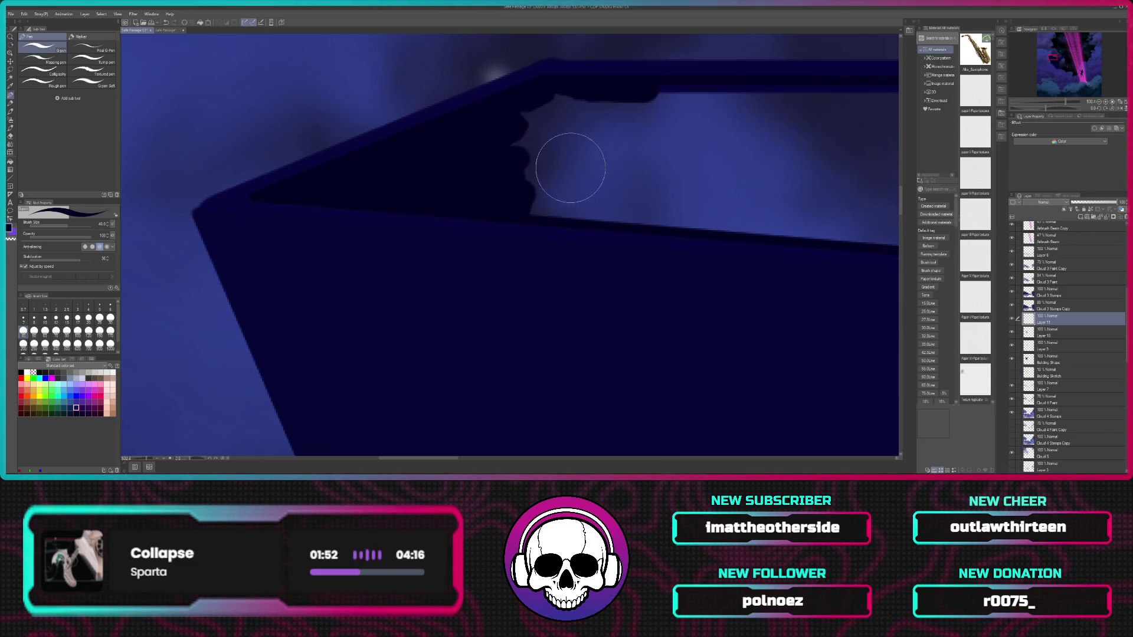
Step: Darken the rim's top edge toward its right end, undoing a stray down-left stroke
mouse_move(748, 151)
mouse_down()
mouse_move(581, 171)
mouse_move(535, 159)
mouse_up()
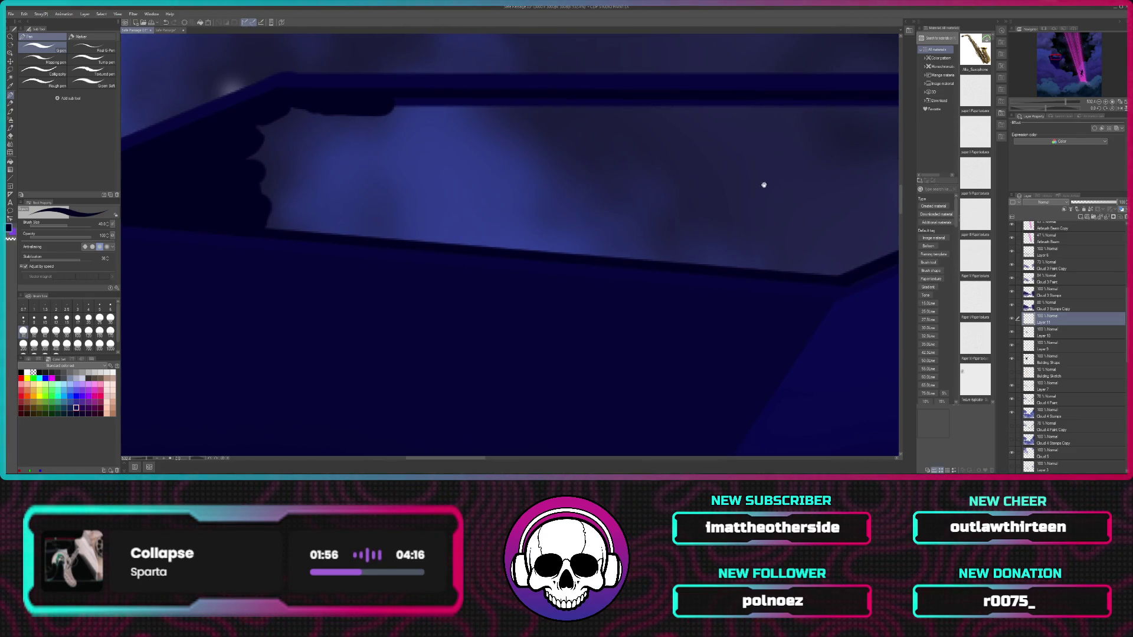
drag(764, 185, 405, 197)
drag(724, 149, 557, 190)
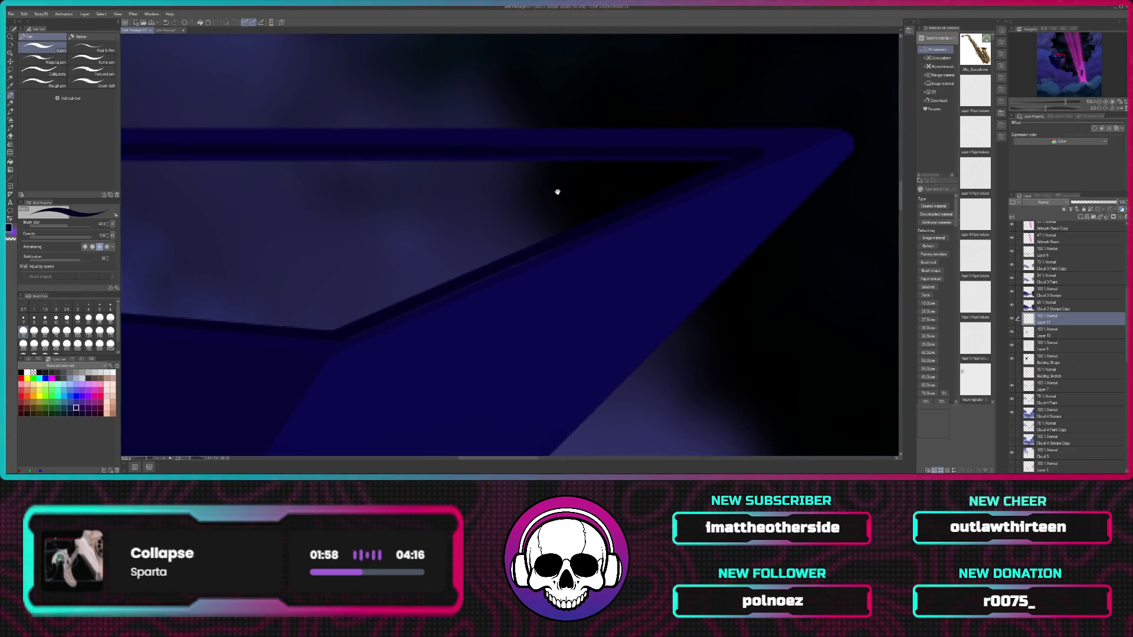
drag(668, 160, 737, 159)
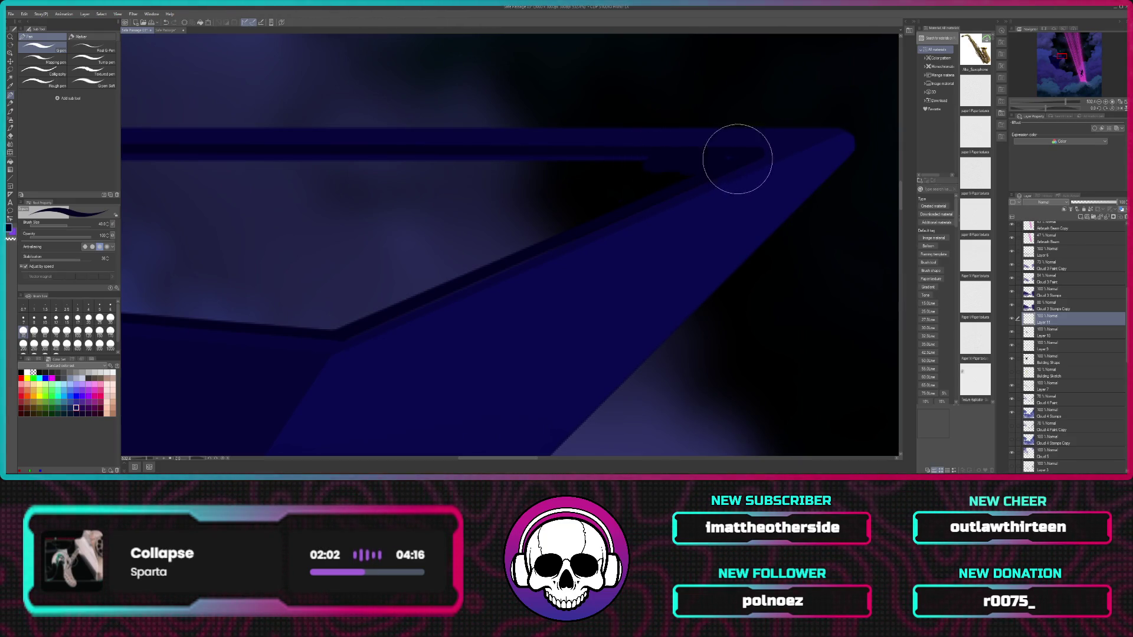
drag(704, 171, 508, 245)
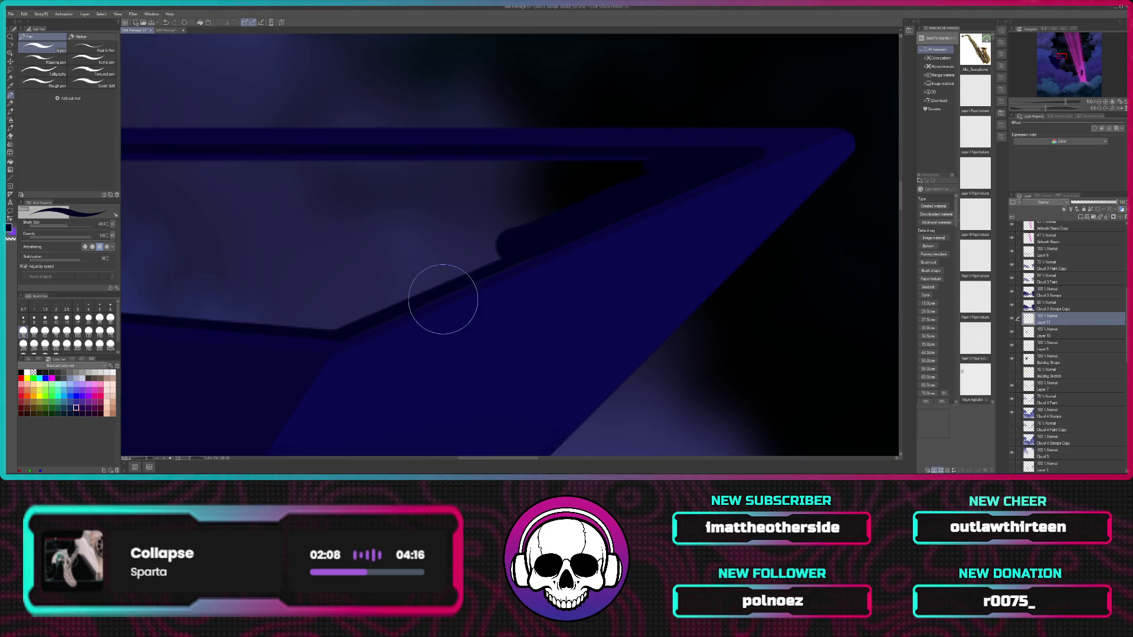
key(ctrl+z)
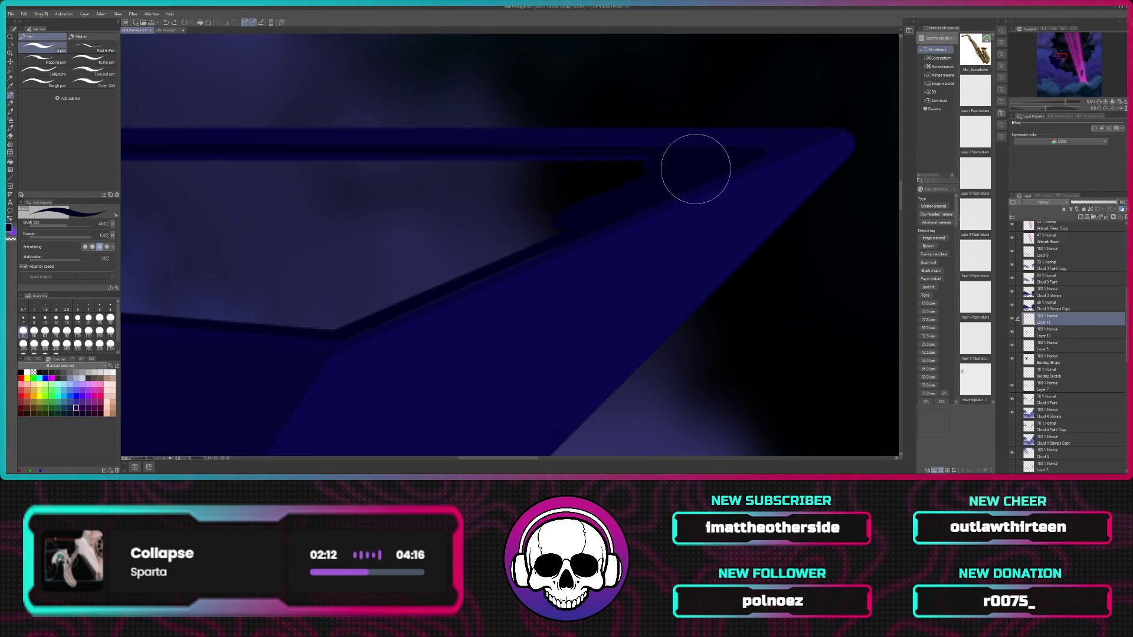
Step: Repaint the dark band across the rim's top edge and carry it along the lower edge
drag(435, 172, 515, 167)
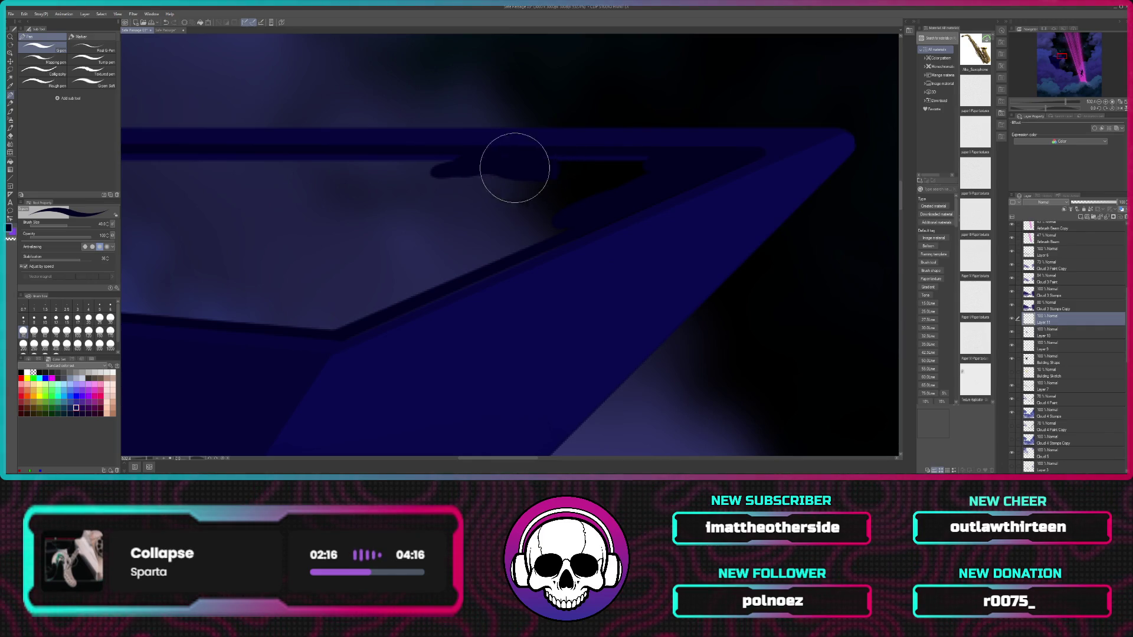
drag(514, 166, 666, 164)
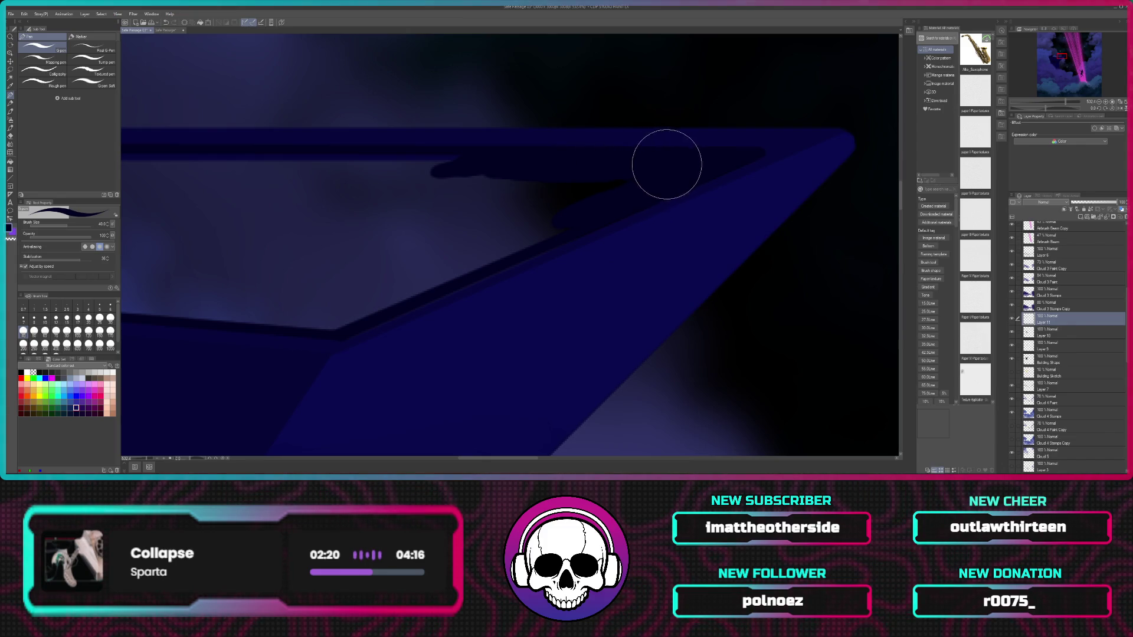
drag(450, 167, 328, 168)
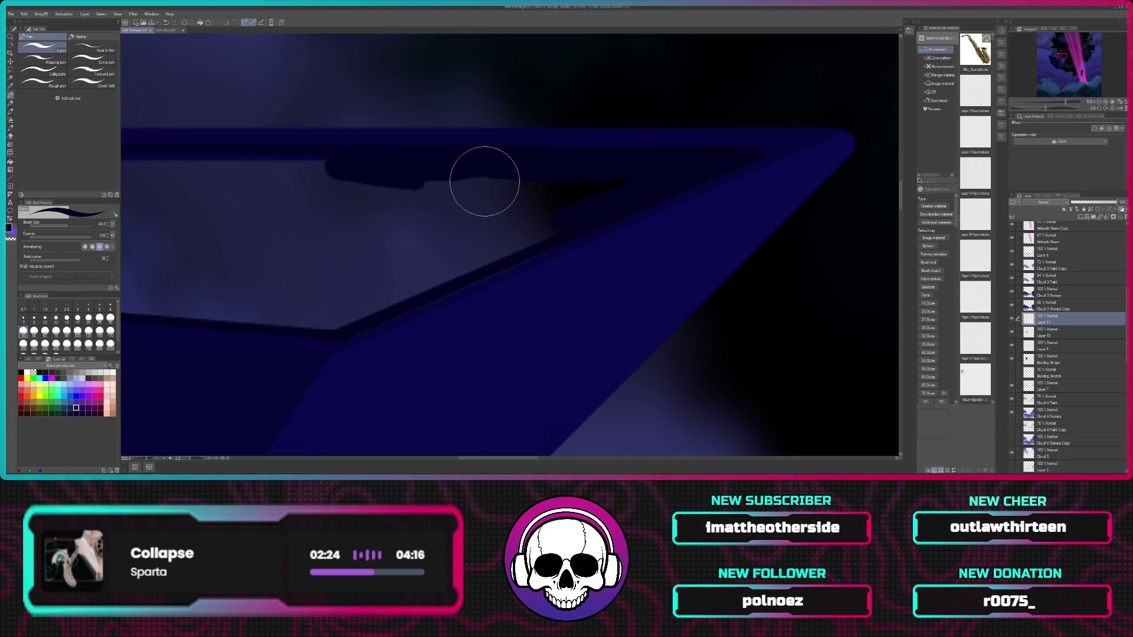
drag(619, 183, 372, 289)
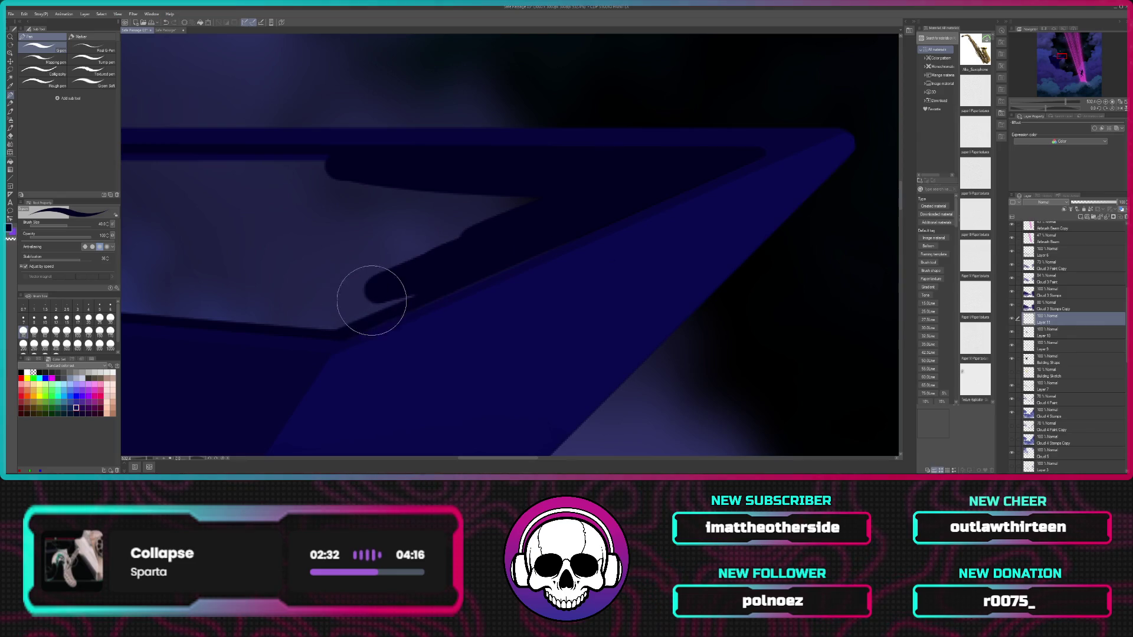
drag(371, 301, 350, 310)
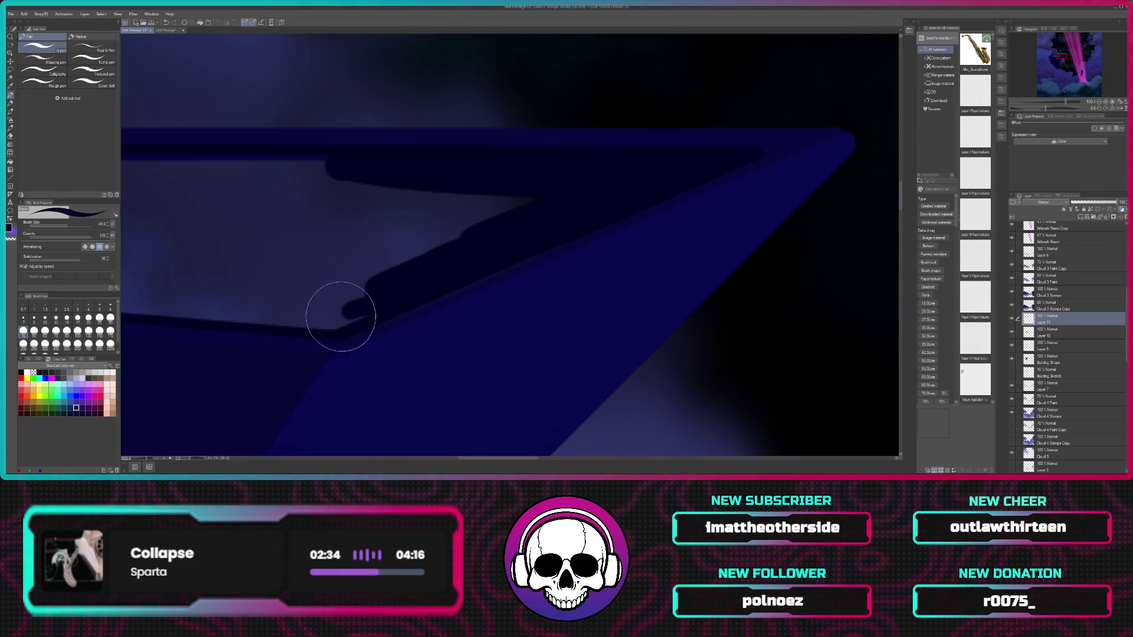
mouse_move(341, 317)
mouse_down()
mouse_move(470, 242)
mouse_move(709, 256)
mouse_up()
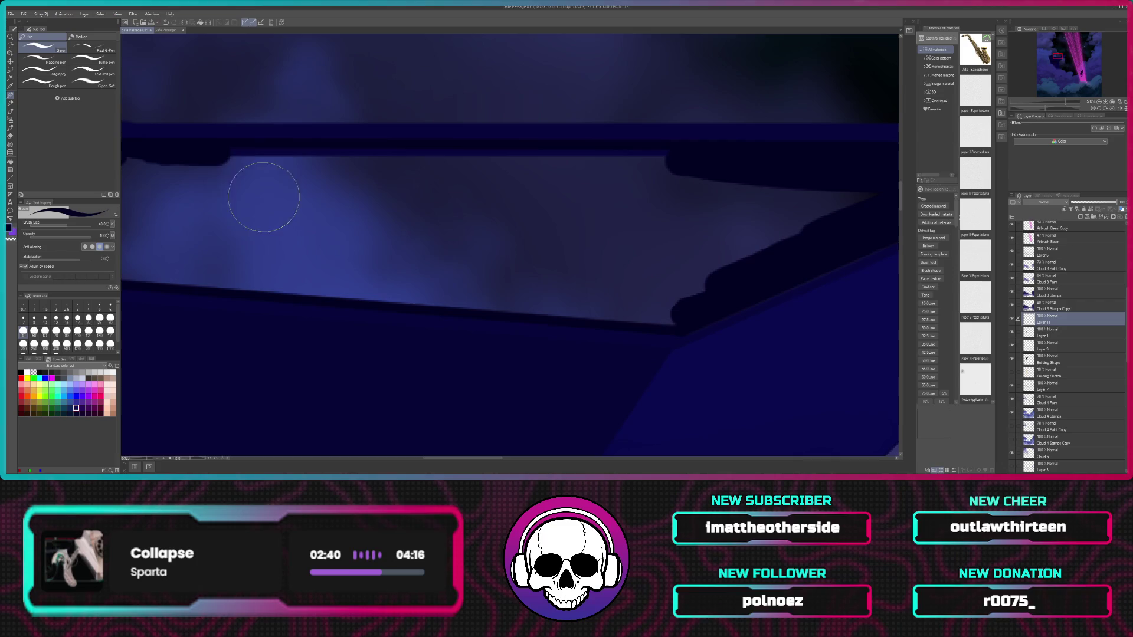
Step: Paint scalloped dark bumps along the rim's left and lower edges, ending in a blunt tip
mouse_move(248, 169)
mouse_down()
mouse_move(225, 166)
mouse_move(278, 164)
mouse_move(224, 155)
mouse_move(685, 157)
mouse_move(746, 171)
mouse_up()
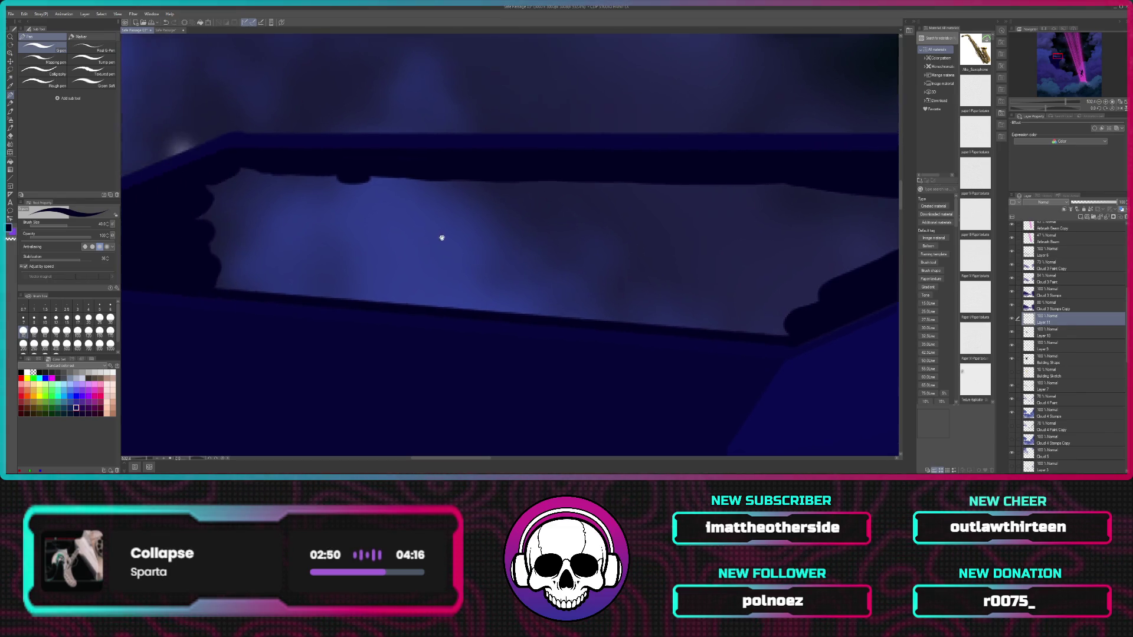
drag(301, 218, 465, 237)
mouse_move(241, 275)
mouse_down()
mouse_move(362, 273)
mouse_move(316, 291)
mouse_move(521, 298)
mouse_move(446, 296)
mouse_move(483, 302)
mouse_move(472, 298)
mouse_move(620, 298)
mouse_move(520, 303)
mouse_move(770, 329)
mouse_move(738, 320)
mouse_up()
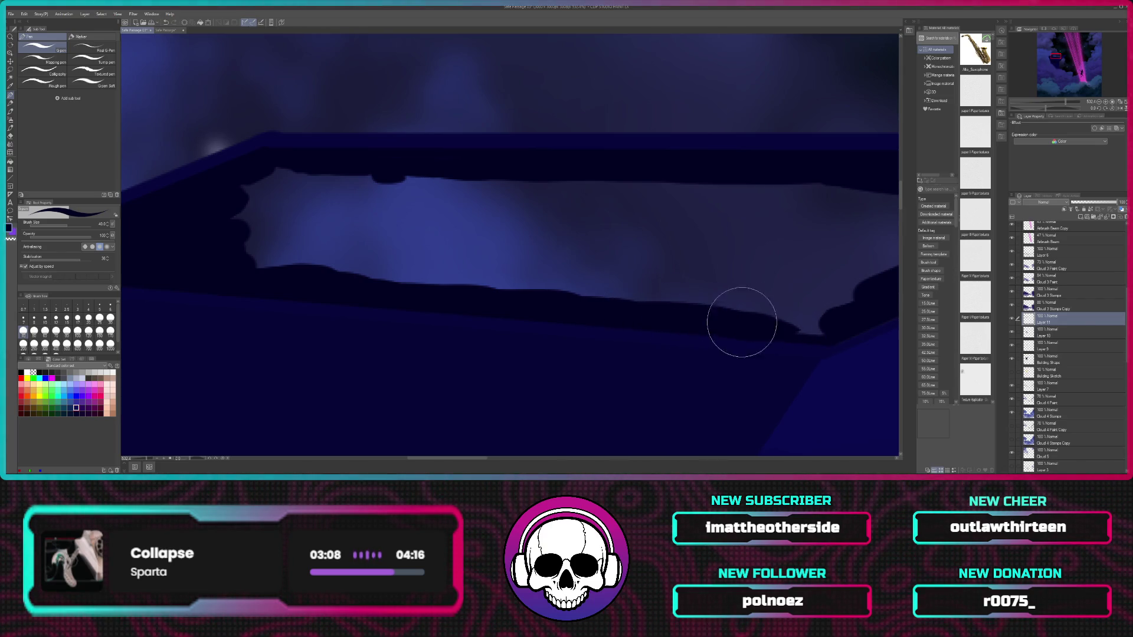
key(ctrl+z)
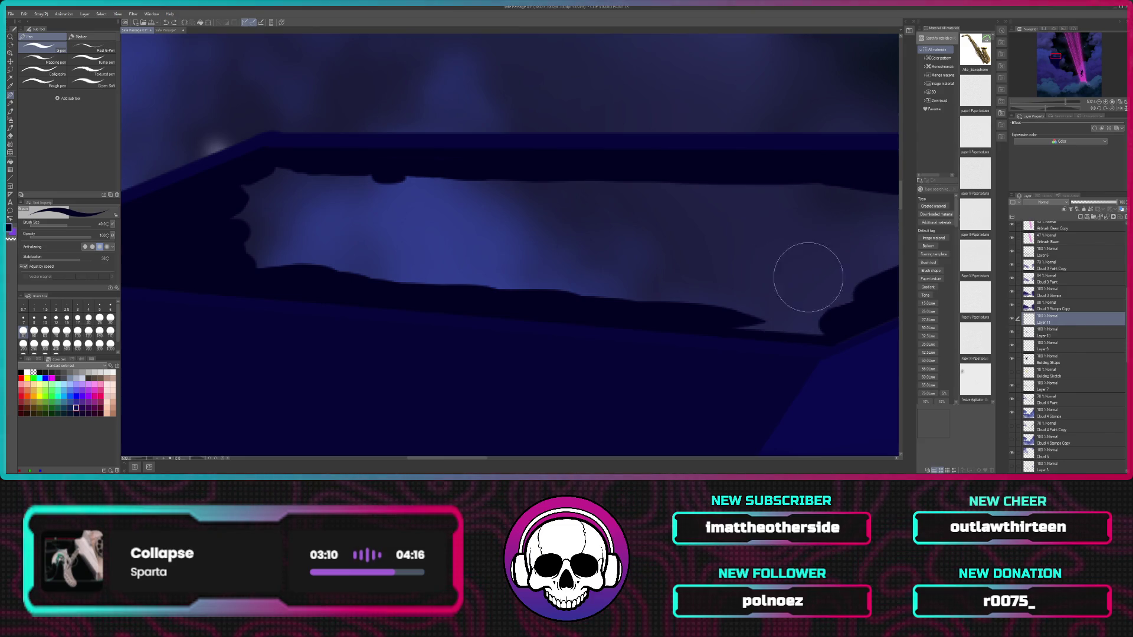
drag(725, 314, 804, 322)
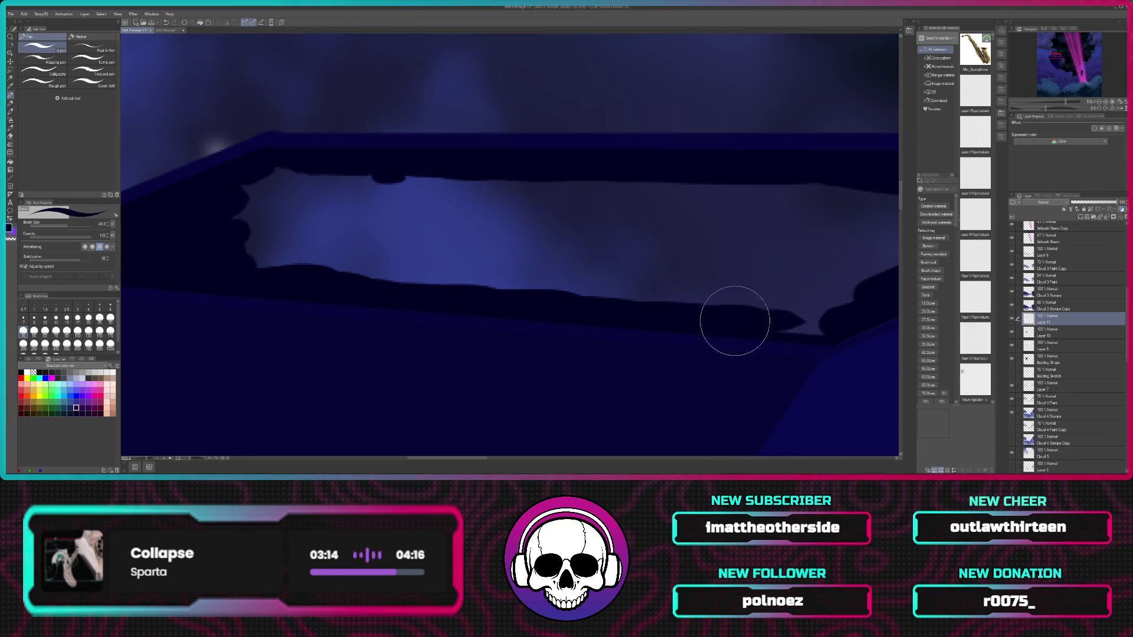
mouse_move(770, 325)
mouse_down()
mouse_move(760, 324)
mouse_move(813, 325)
mouse_up()
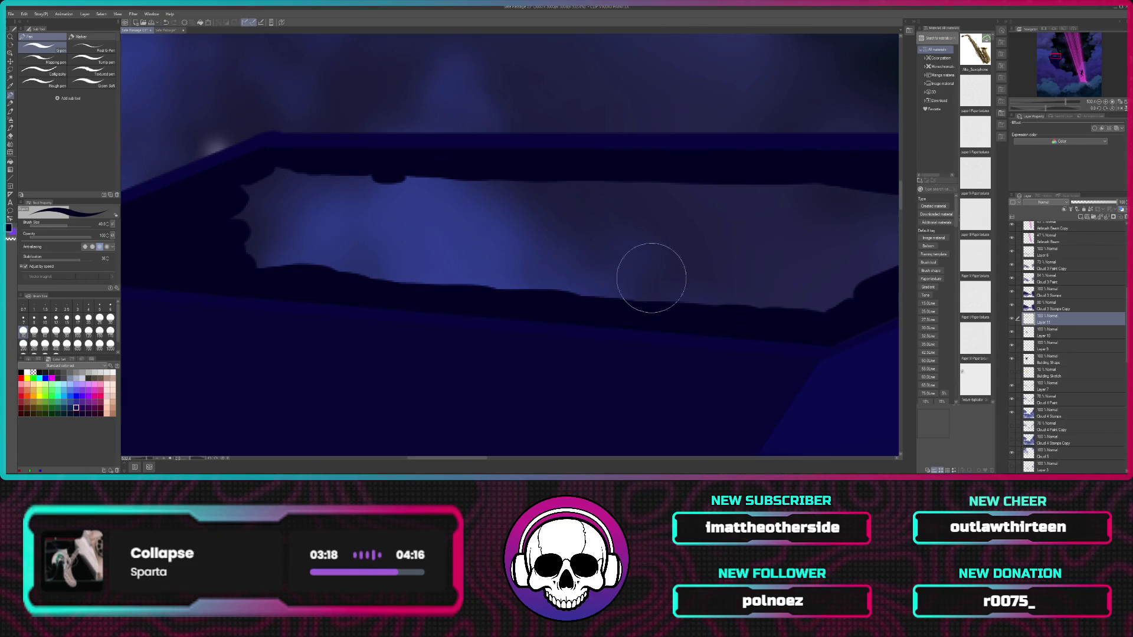
Step: At brush size 80, fill the light gaps on the rim's left with dark navy
click(67, 332)
click(287, 199)
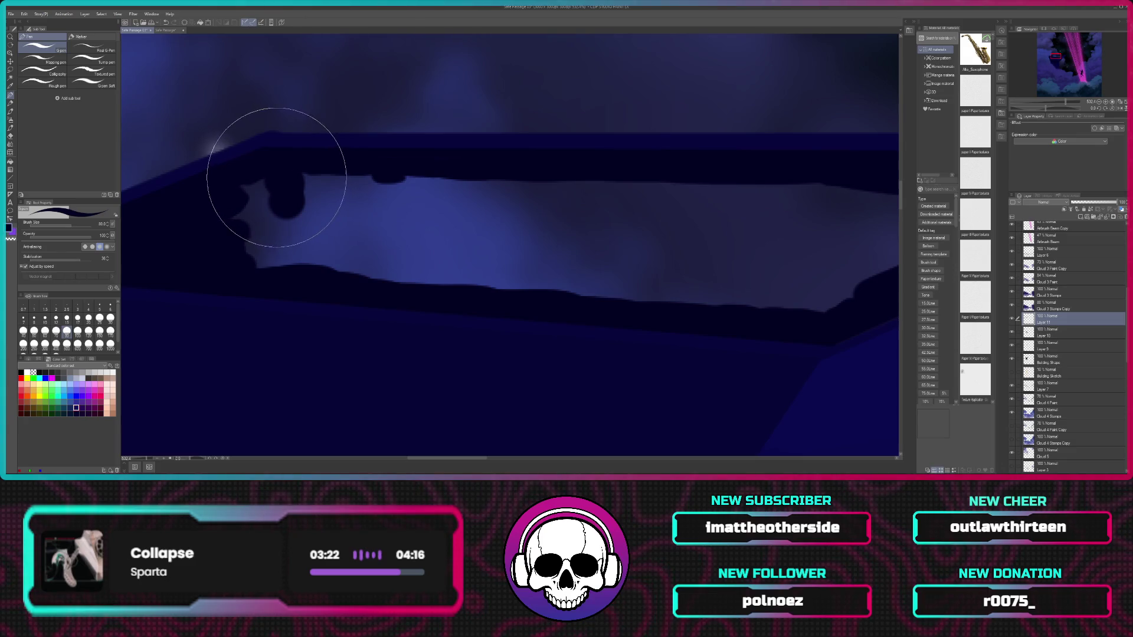
mouse_move(277, 177)
mouse_down()
mouse_move(242, 228)
mouse_move(688, 276)
mouse_move(812, 212)
mouse_move(543, 189)
mouse_move(287, 197)
mouse_move(313, 220)
mouse_move(794, 248)
mouse_move(536, 243)
mouse_move(556, 222)
mouse_move(518, 215)
mouse_move(650, 223)
mouse_move(740, 212)
mouse_move(559, 271)
mouse_move(617, 263)
mouse_up()
click(275, 254)
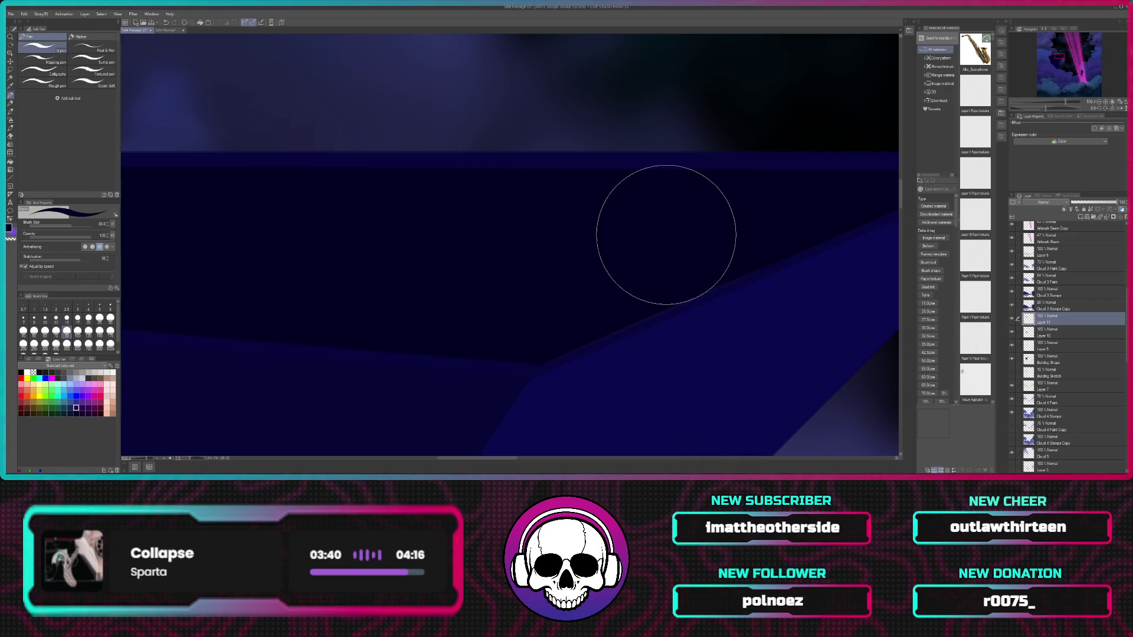
scroll(661, 229, down, 6)
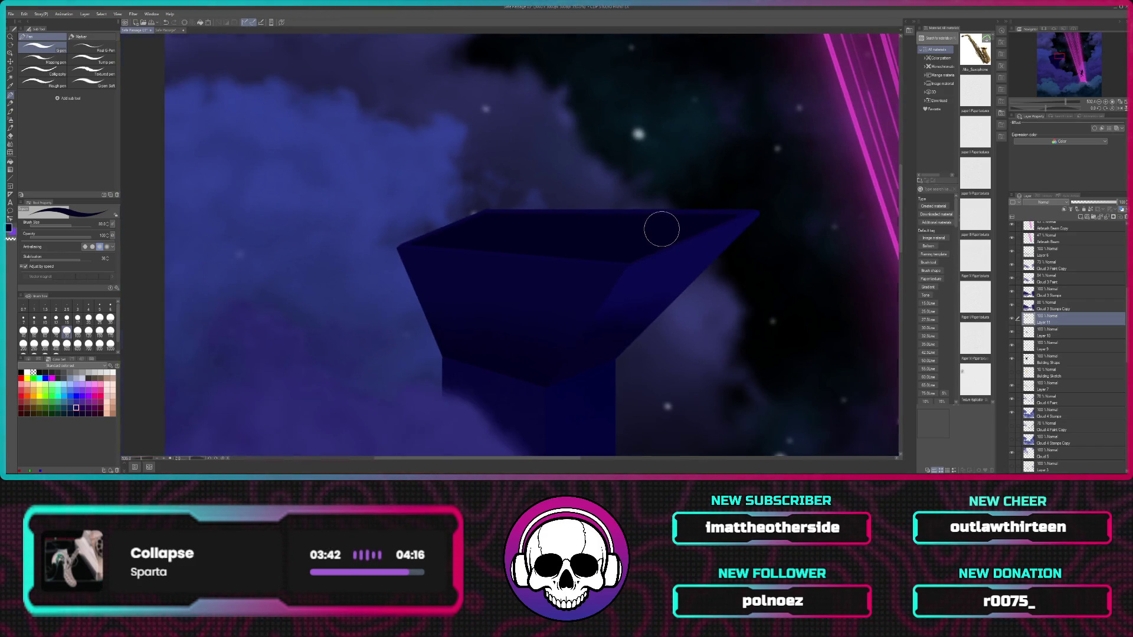
scroll(663, 230, down, 2)
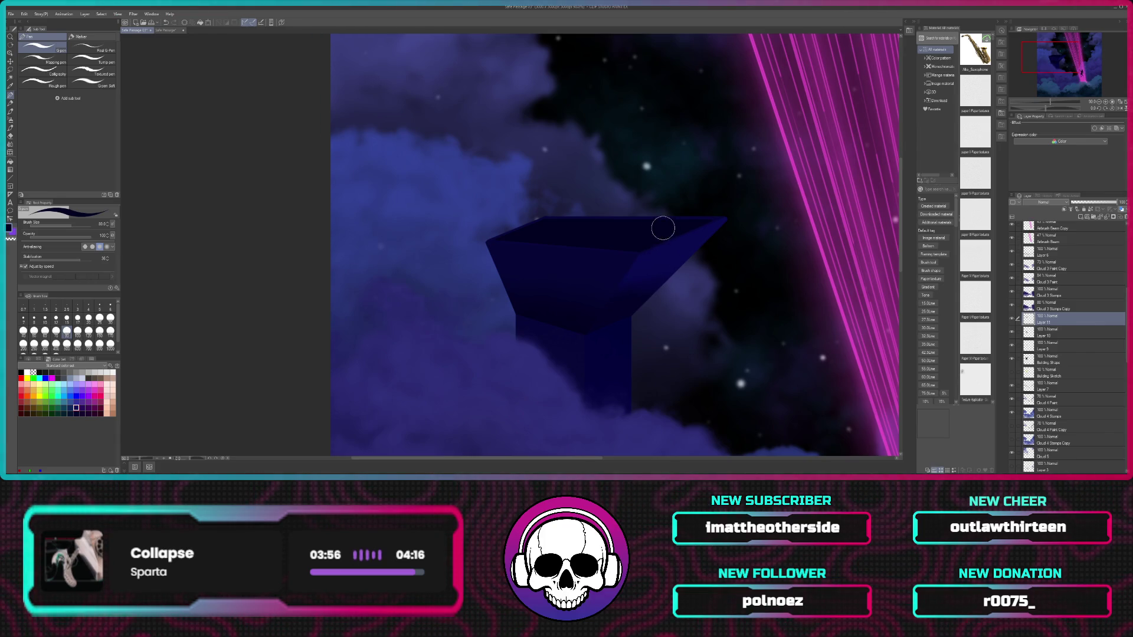
drag(688, 248, 570, 299)
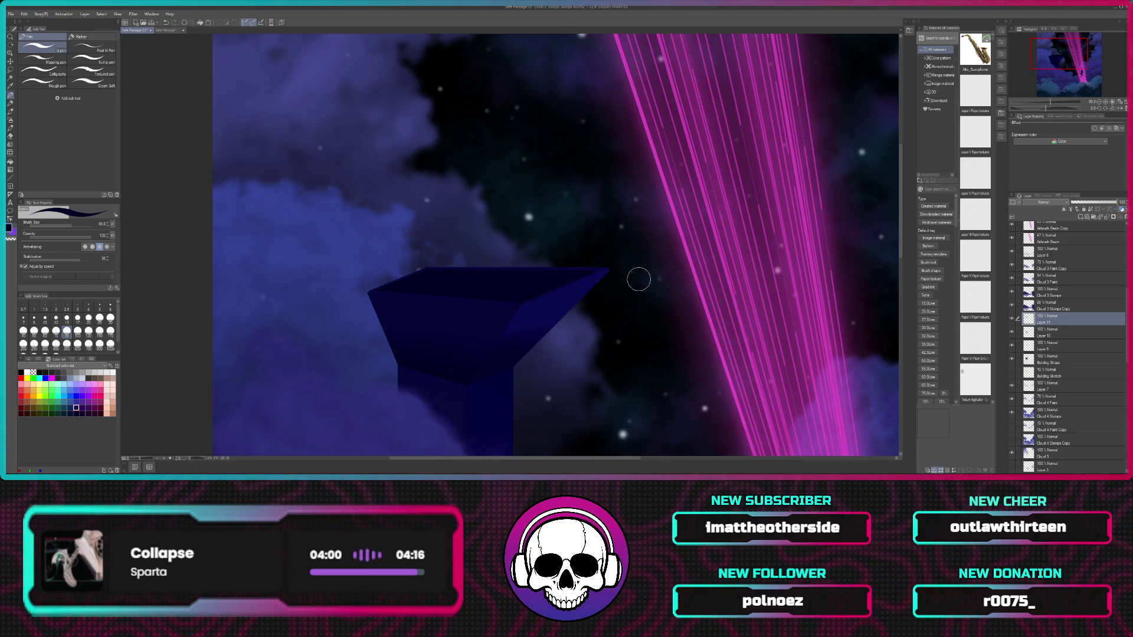
scroll(638, 277, up, 2)
scroll(637, 278, up, 1)
scroll(637, 277, up, 2)
scroll(636, 275, up, 1)
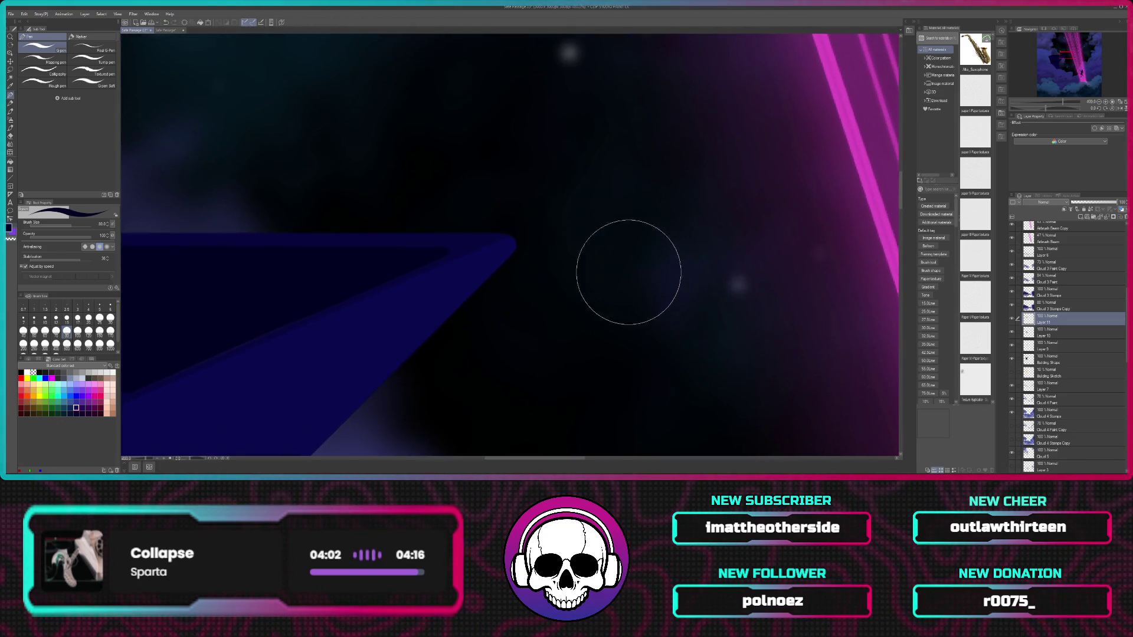
click(78, 317)
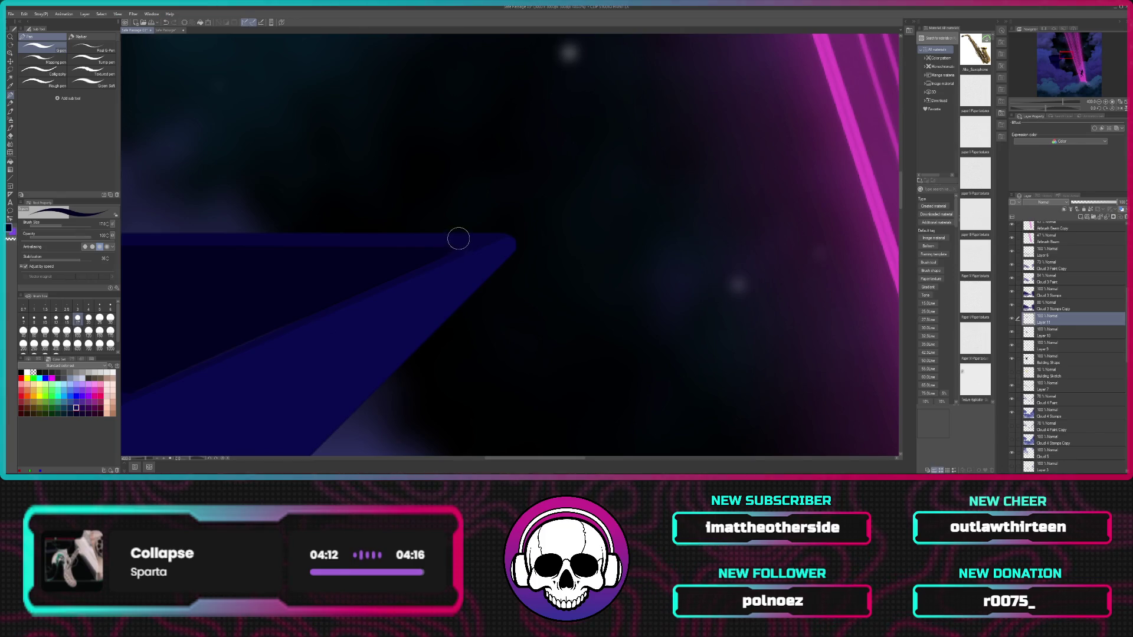
scroll(463, 240, up, 1)
scroll(519, 195, up, 2)
scroll(436, 266, up, 2)
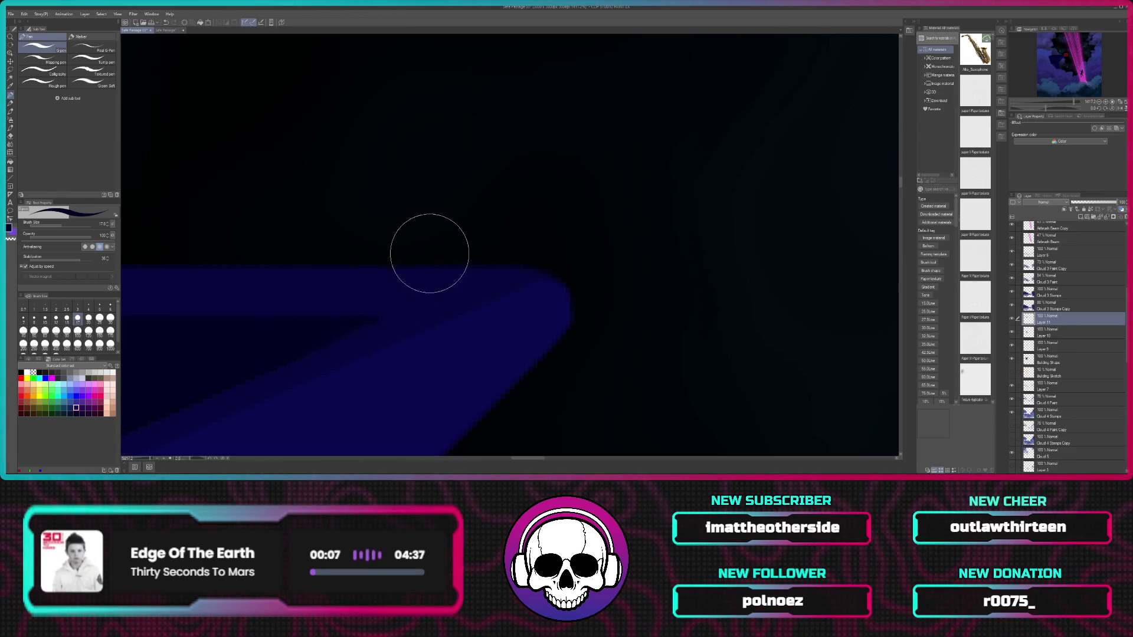
scroll(443, 230, down, 3)
scroll(443, 230, down, 3)
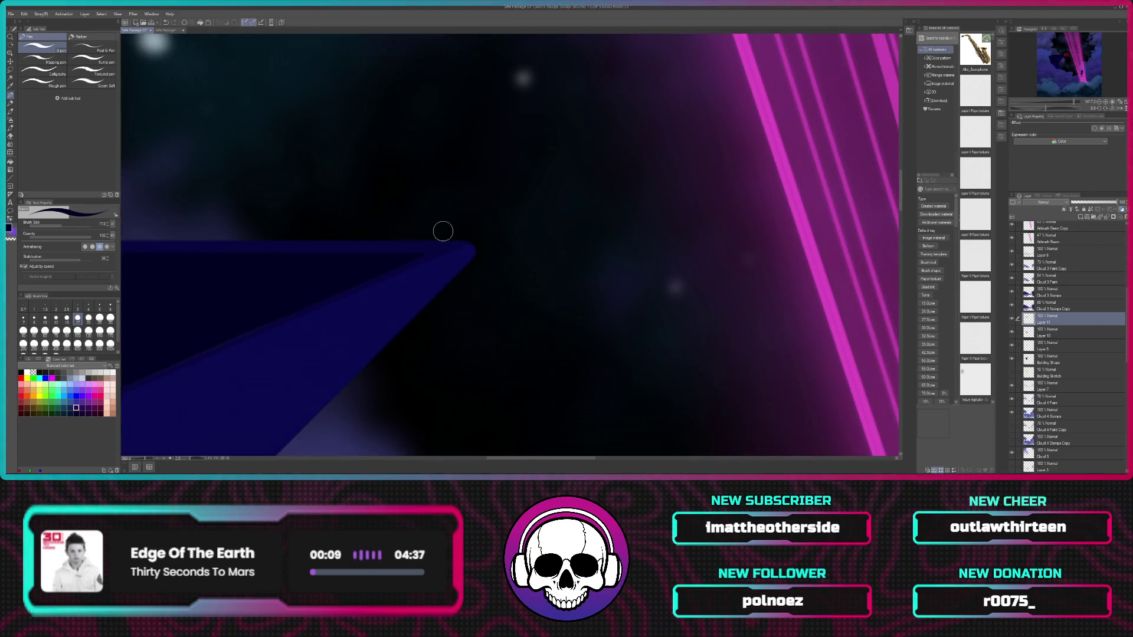
scroll(590, 245, down, 2)
scroll(678, 250, down, 2)
scroll(755, 257, down, 3)
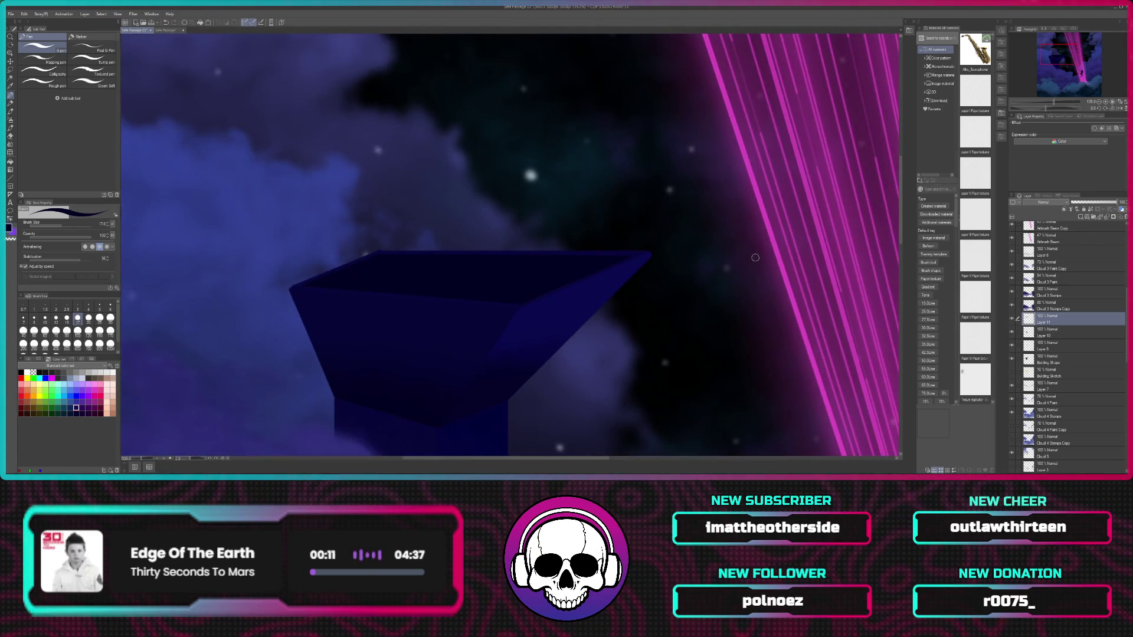
scroll(720, 322, up, 1)
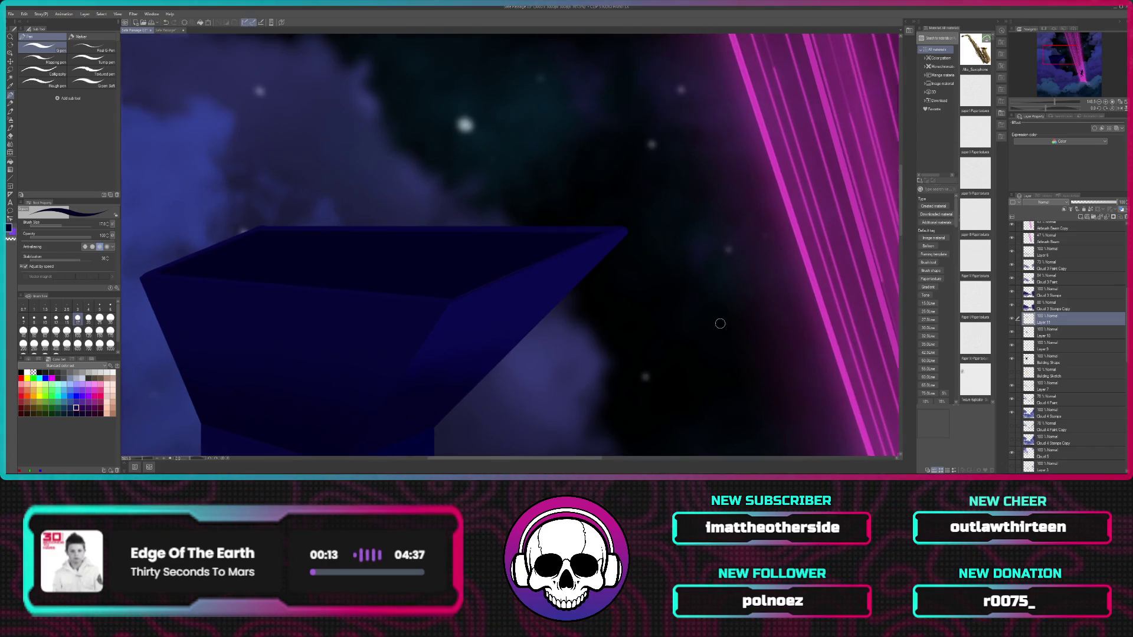
scroll(714, 330, down, 1)
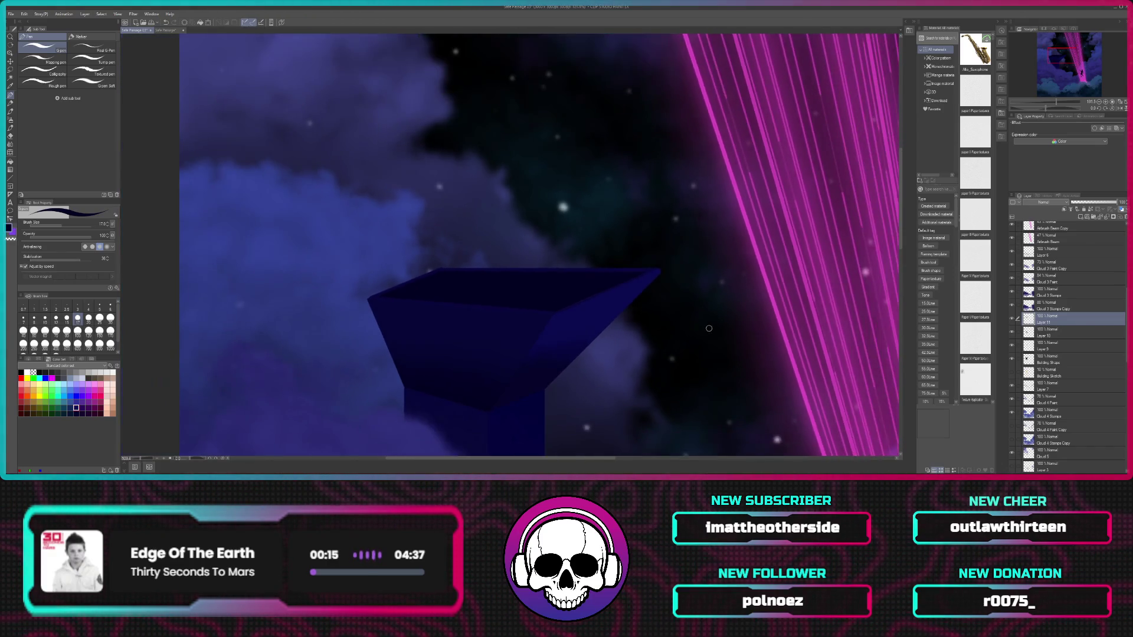
scroll(708, 338, down, 1)
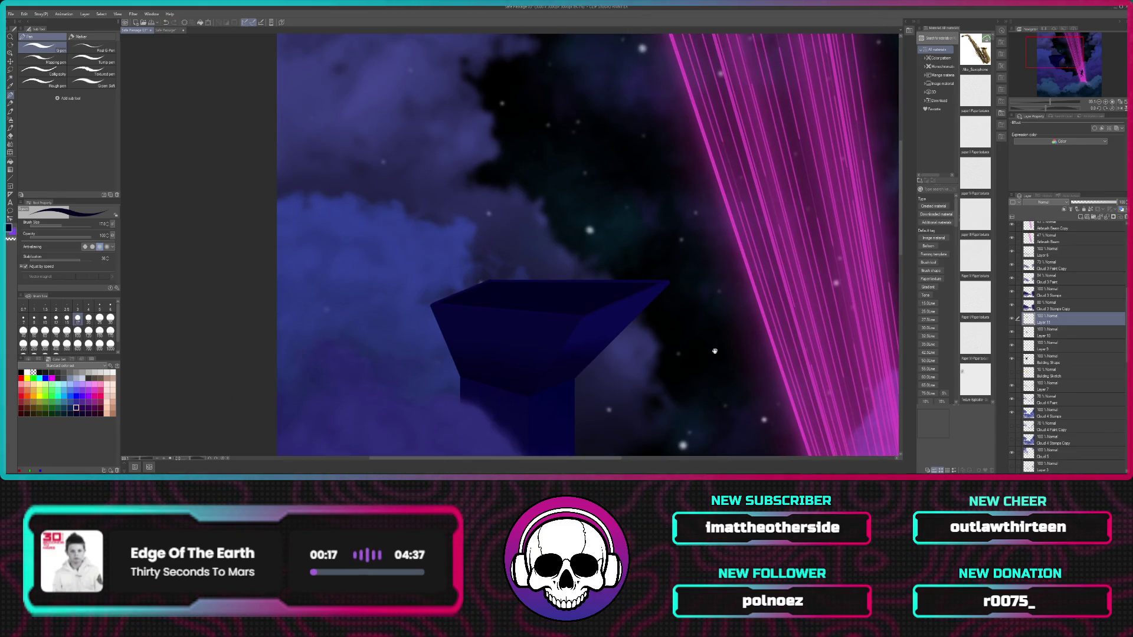
drag(714, 351, 567, 254)
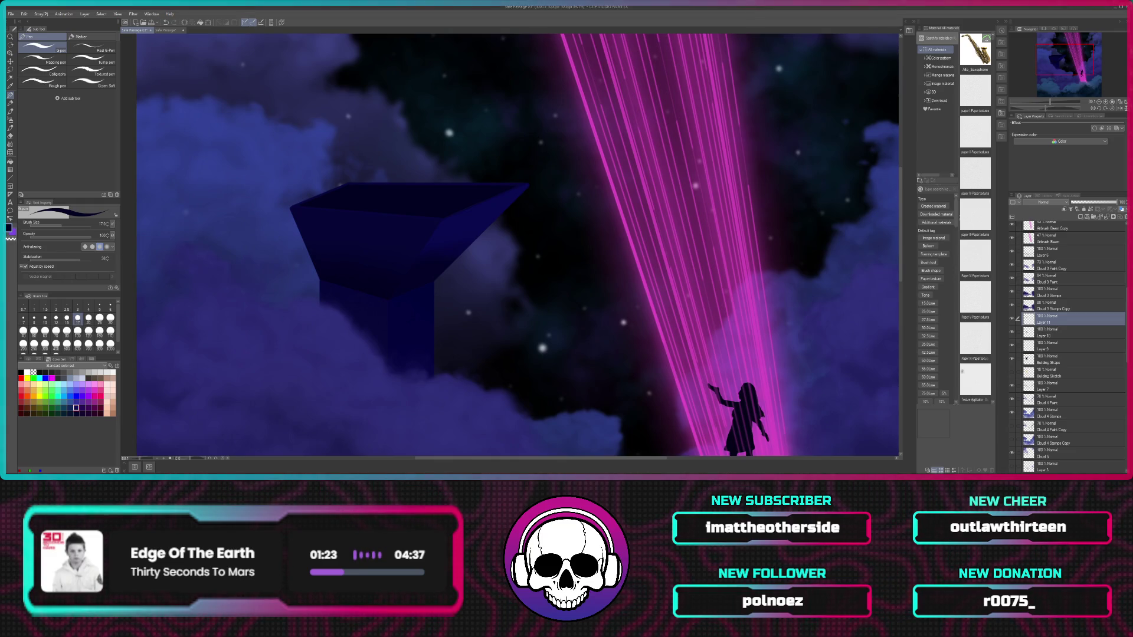
scroll(757, 75, down, 1)
scroll(757, 75, down, 2)
scroll(757, 75, down, 1)
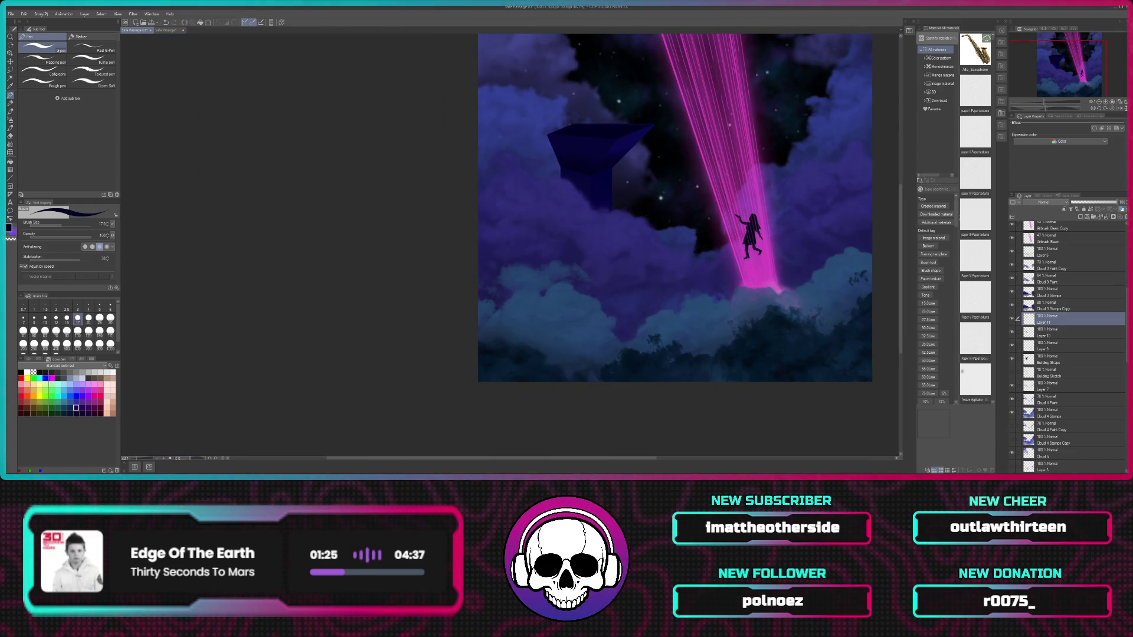
drag(719, 267, 598, 319)
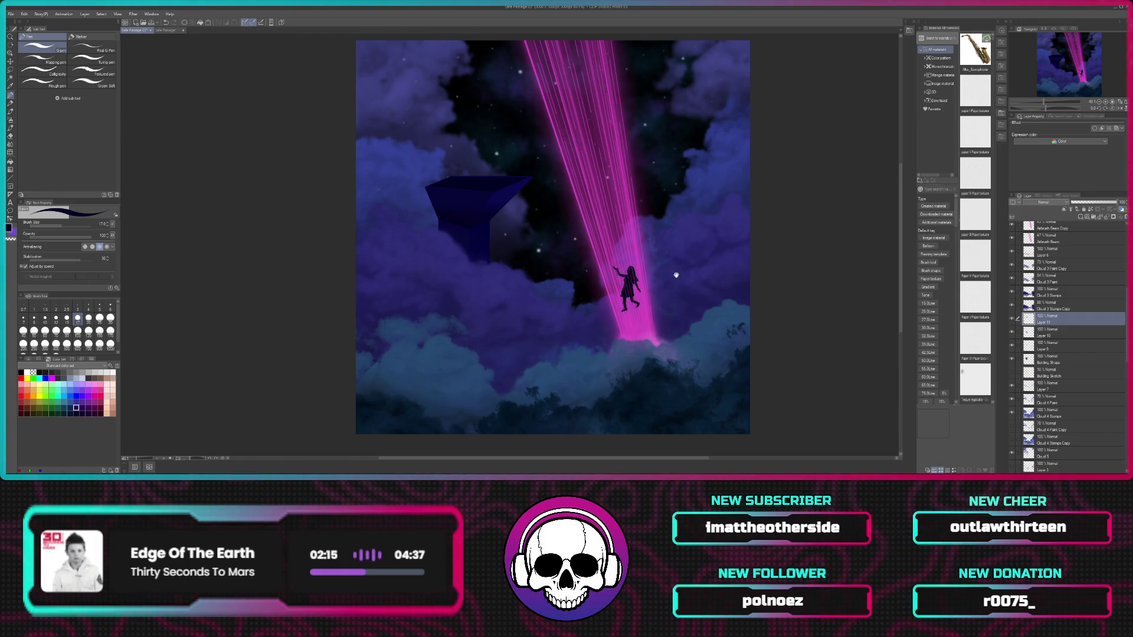
scroll(681, 268, right, 2)
scroll(682, 269, up, 1)
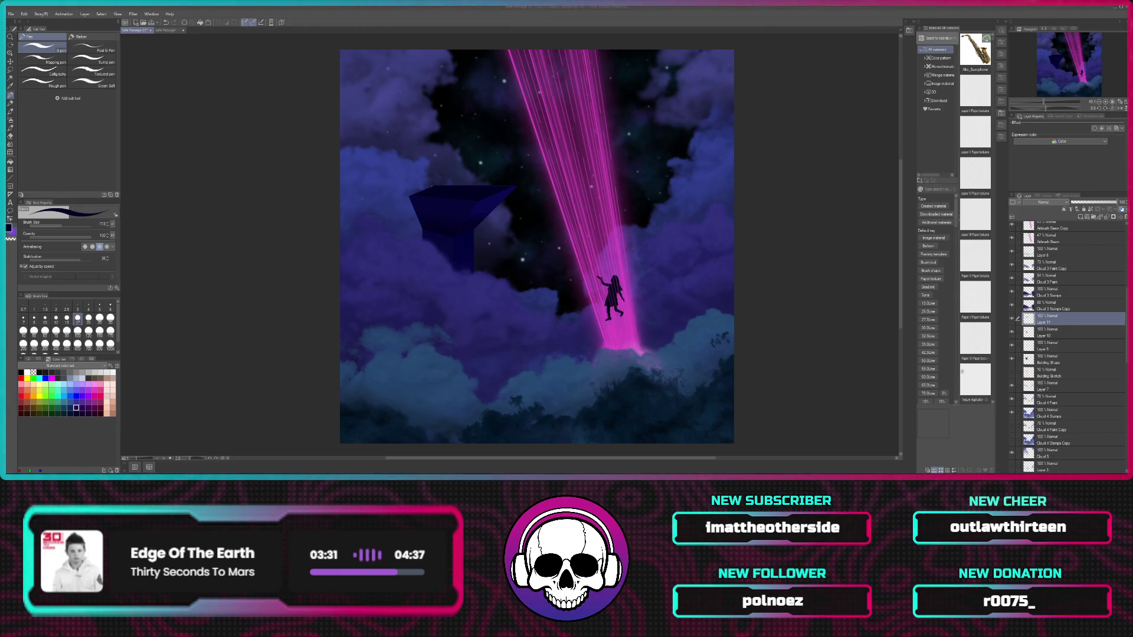
scroll(539, 189, down, 1)
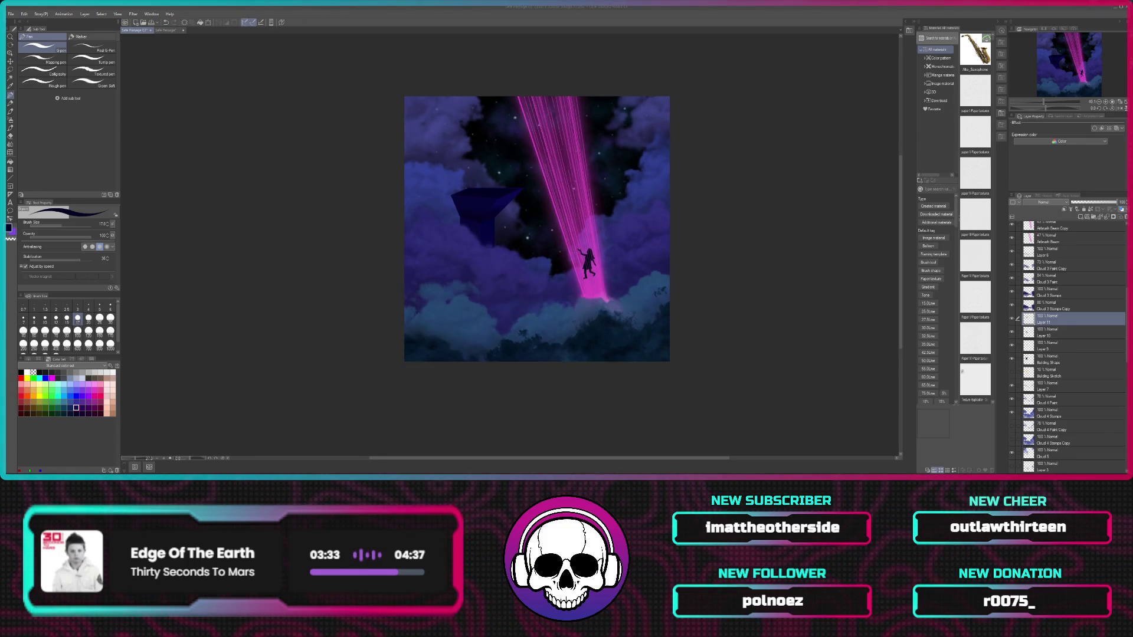
scroll(539, 190, up, 5)
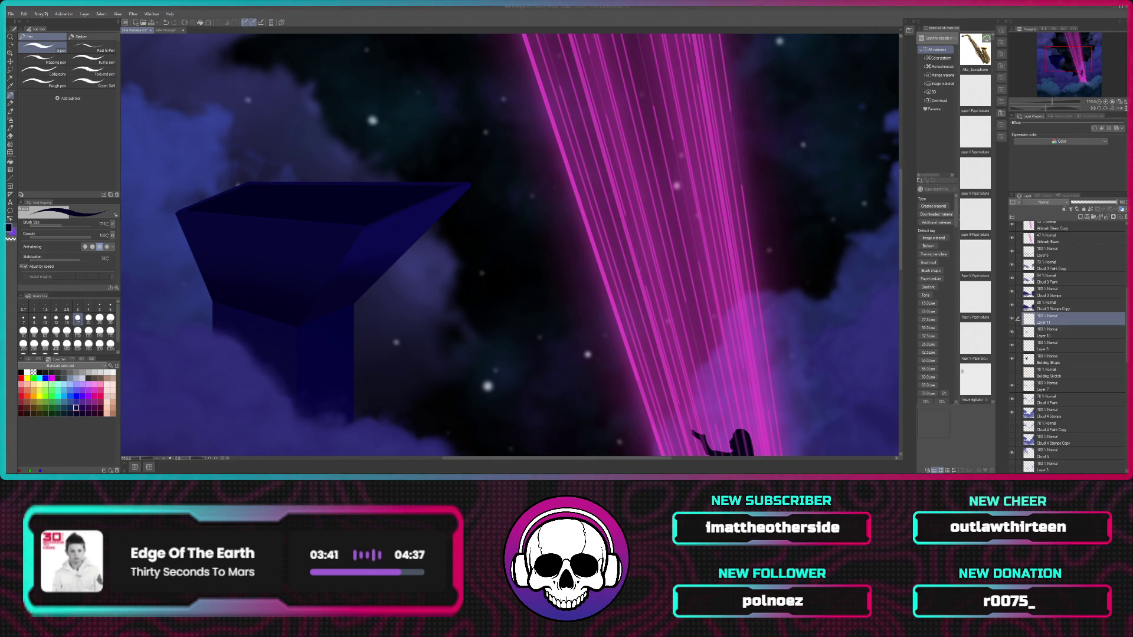
Step: Select the Building Shape layer and choose the Figure tool's Ellipse sub tool
drag(493, 222, 544, 241)
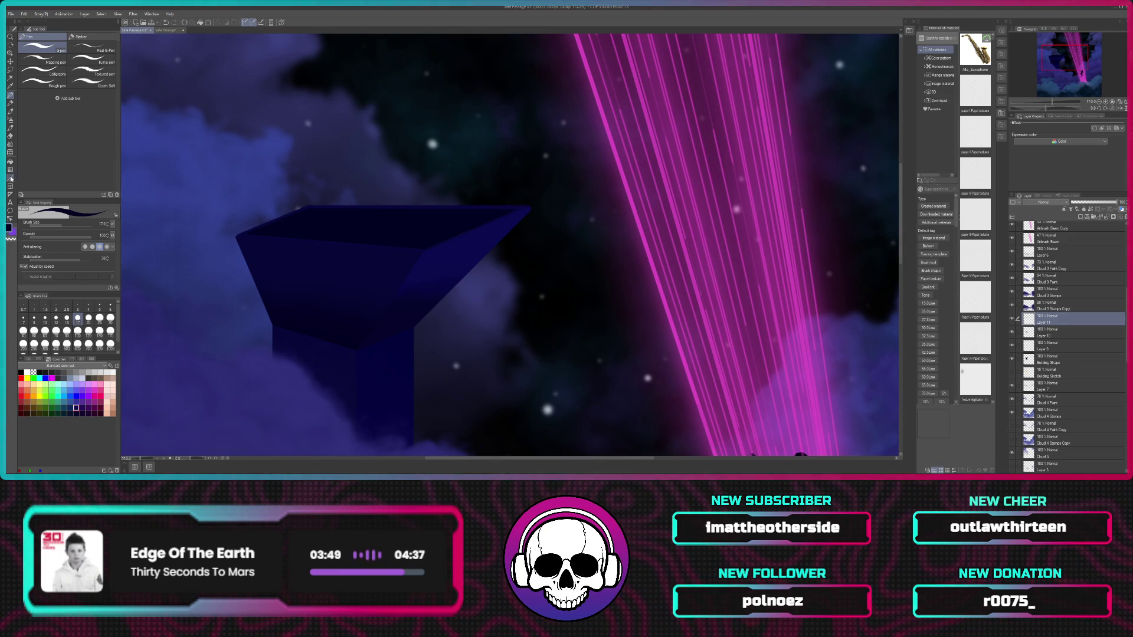
click(11, 178)
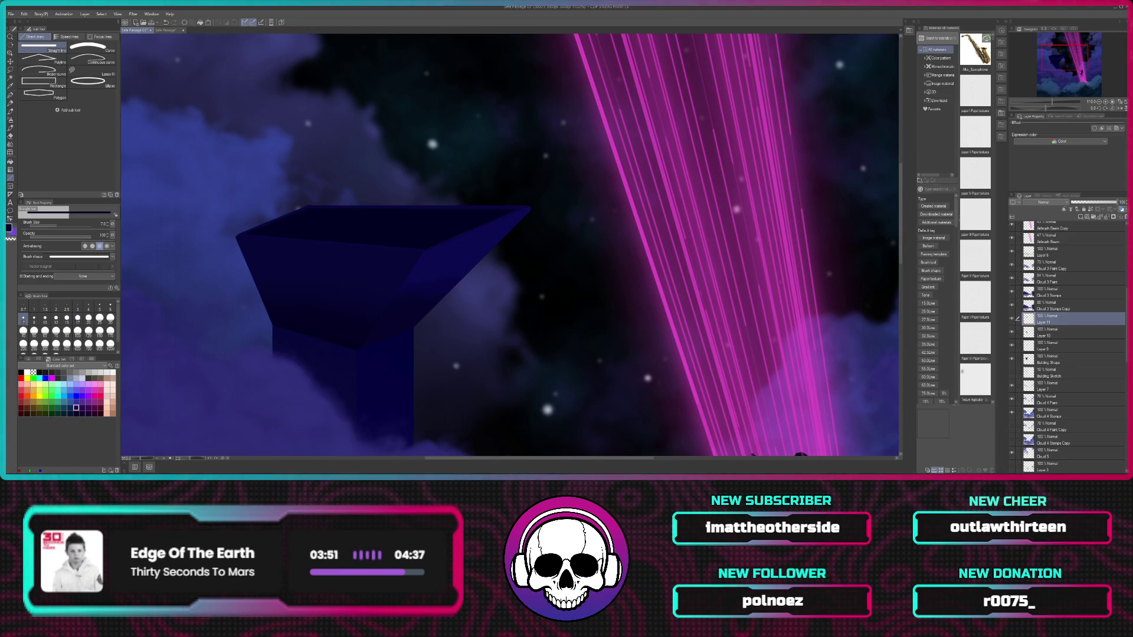
click(1081, 357)
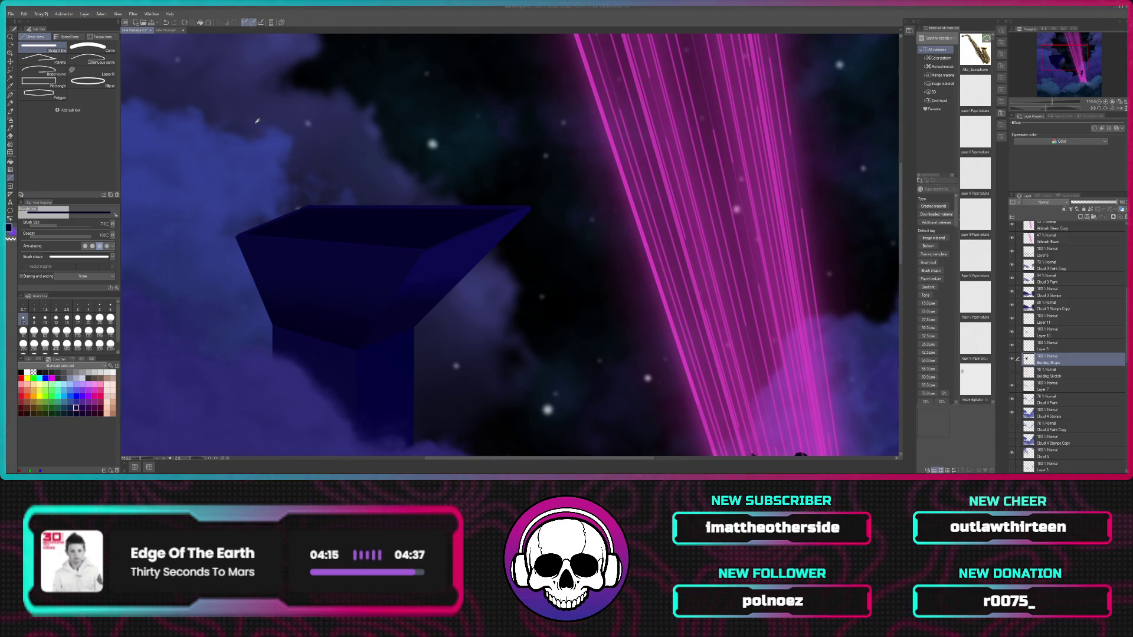
click(354, 63)
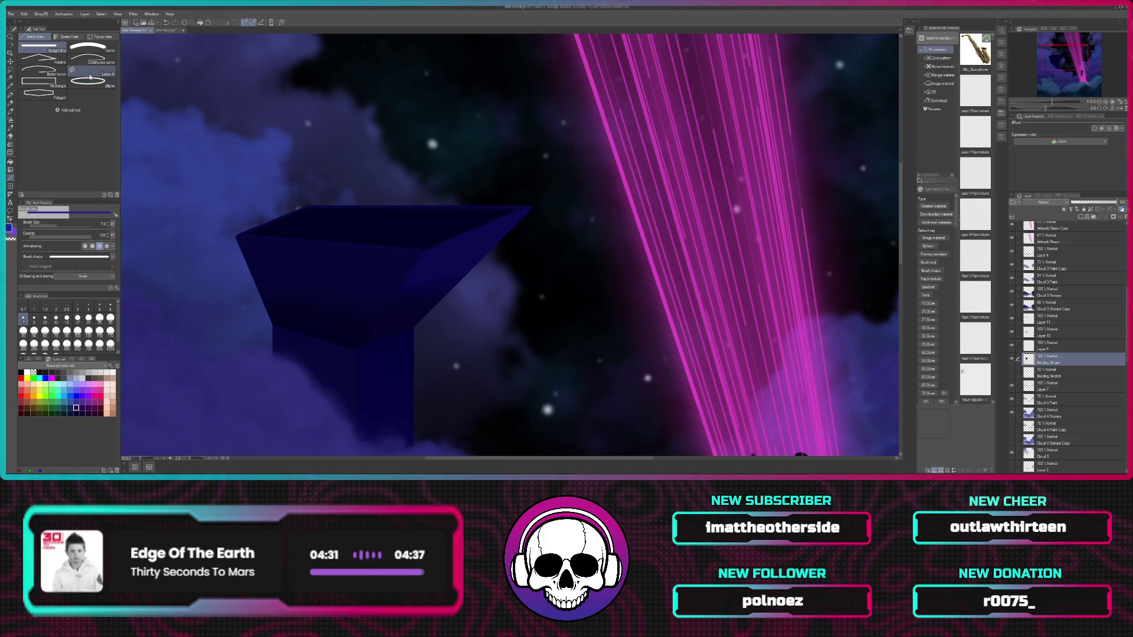
click(90, 83)
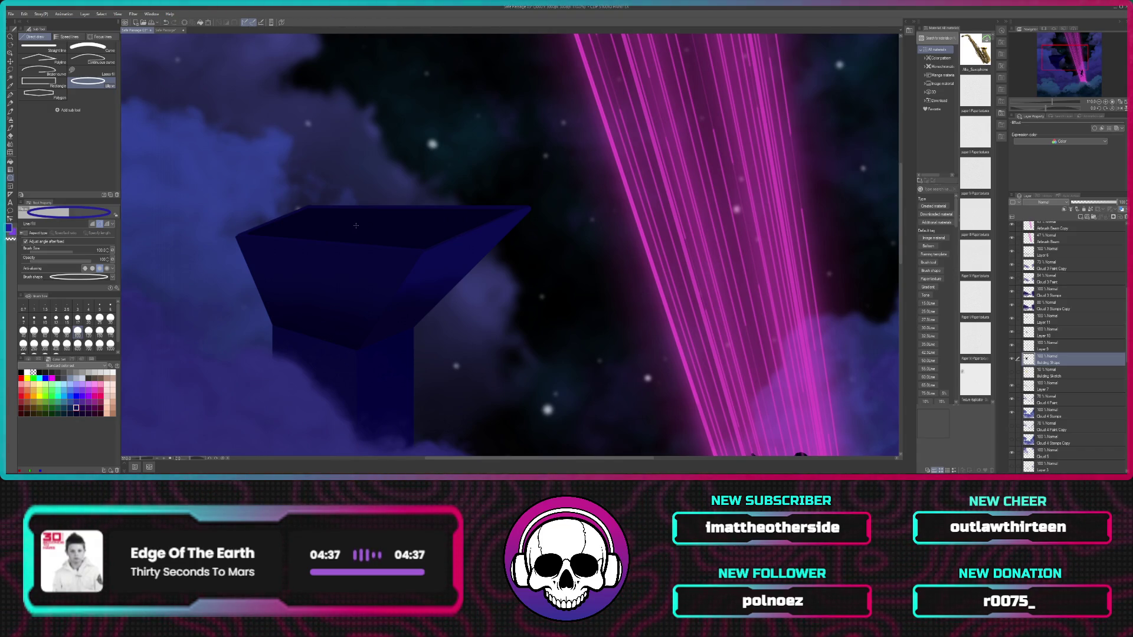
drag(341, 193, 391, 223)
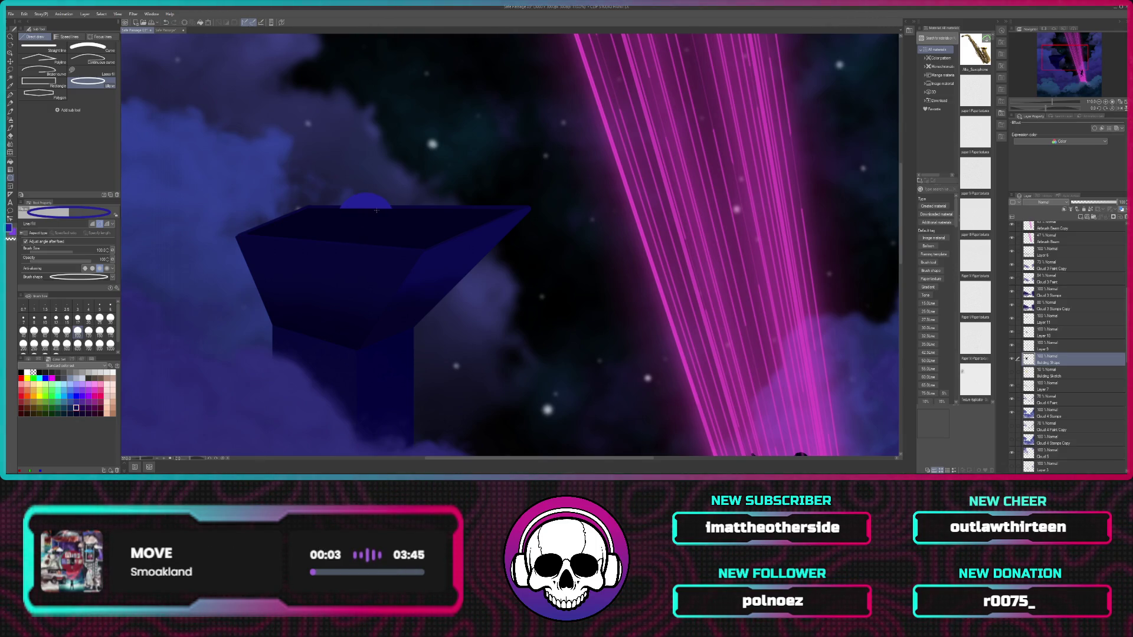
drag(376, 210, 427, 153)
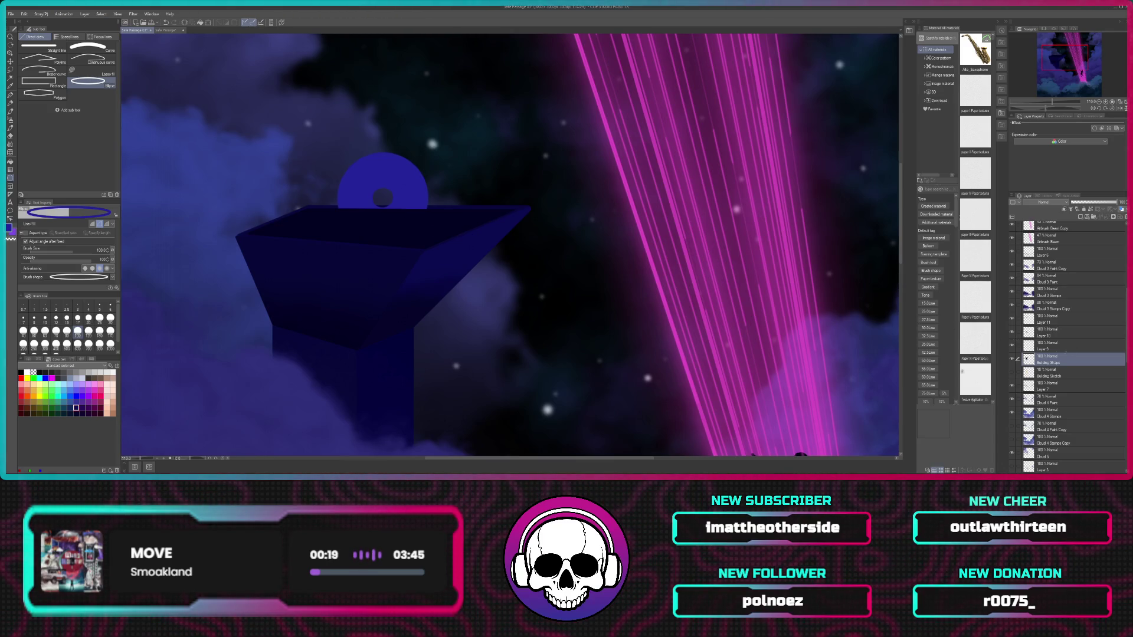
drag(1085, 363, 1086, 317)
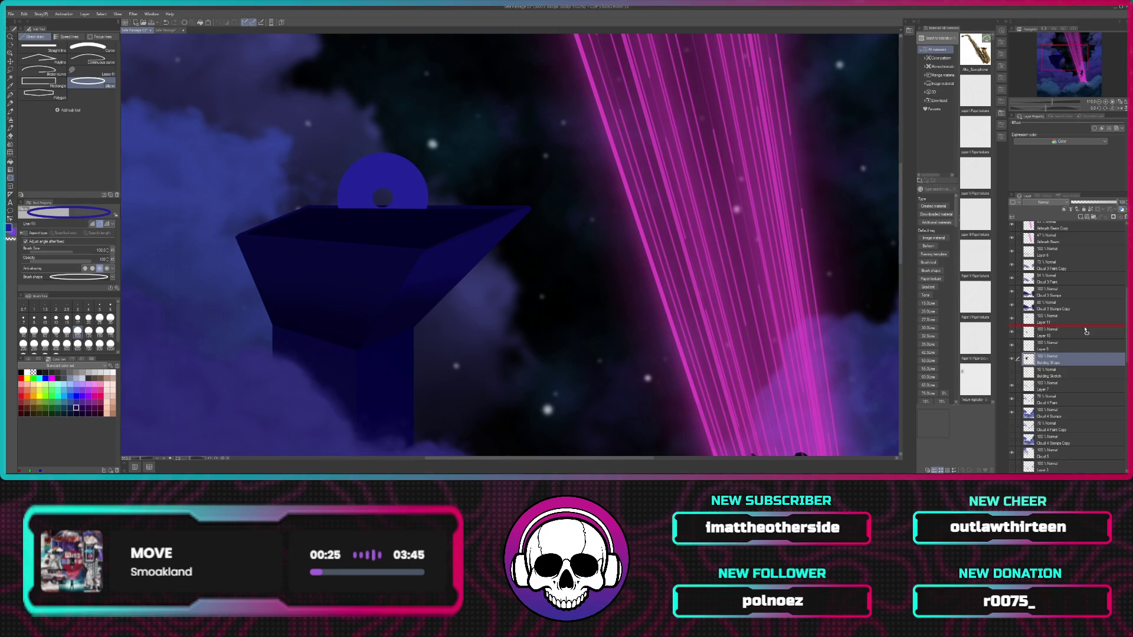
drag(1086, 331, 1076, 325)
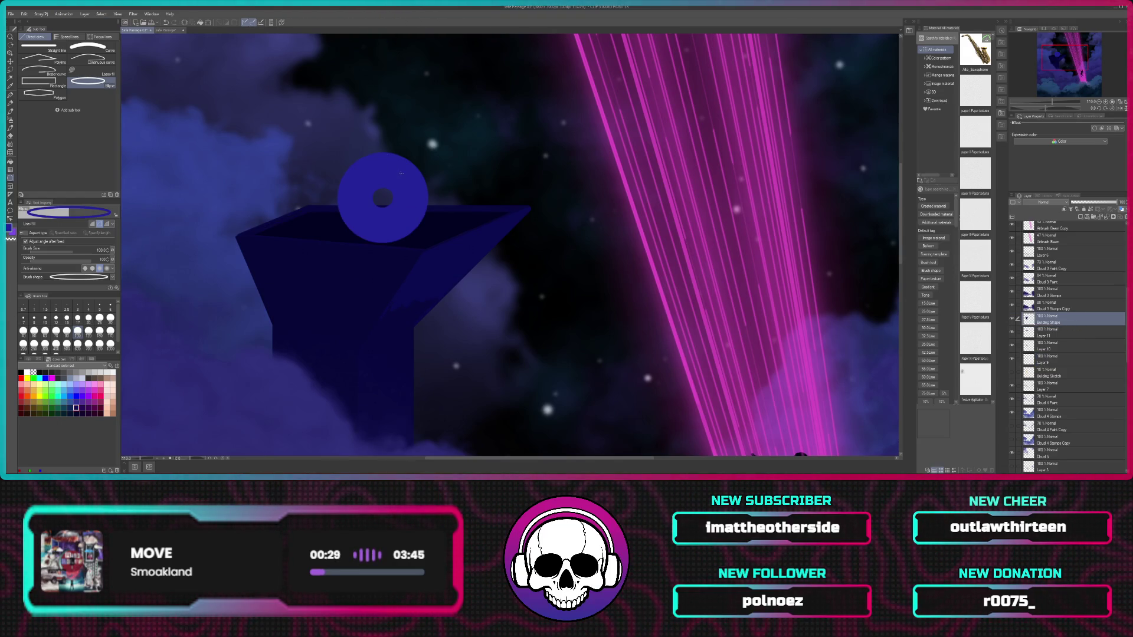
key(ctrl+z)
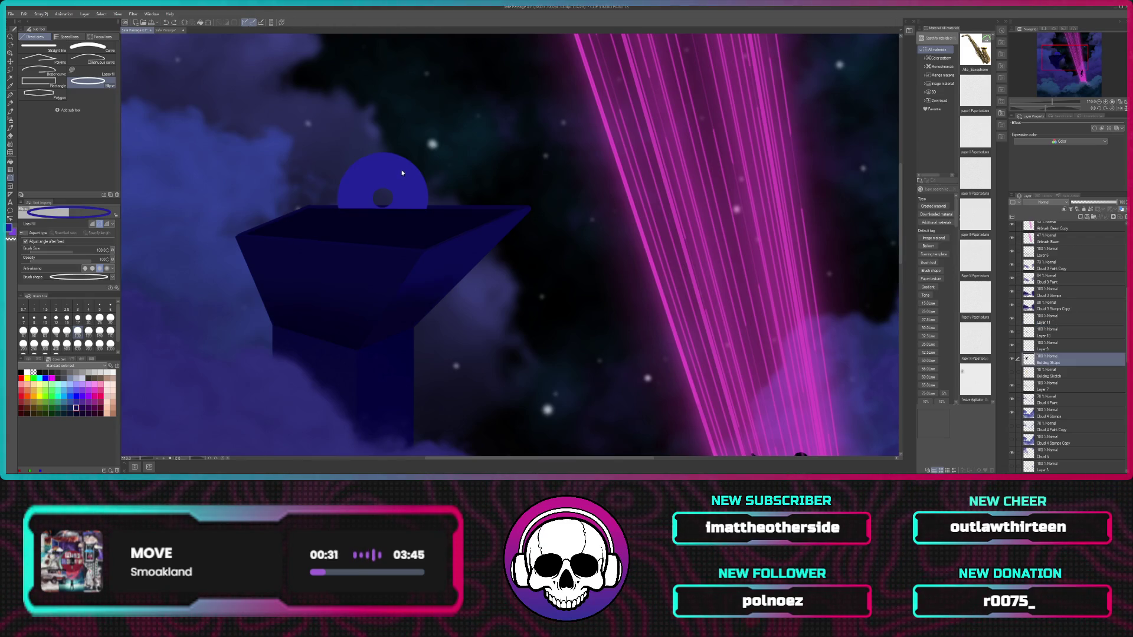
key(ctrl+z)
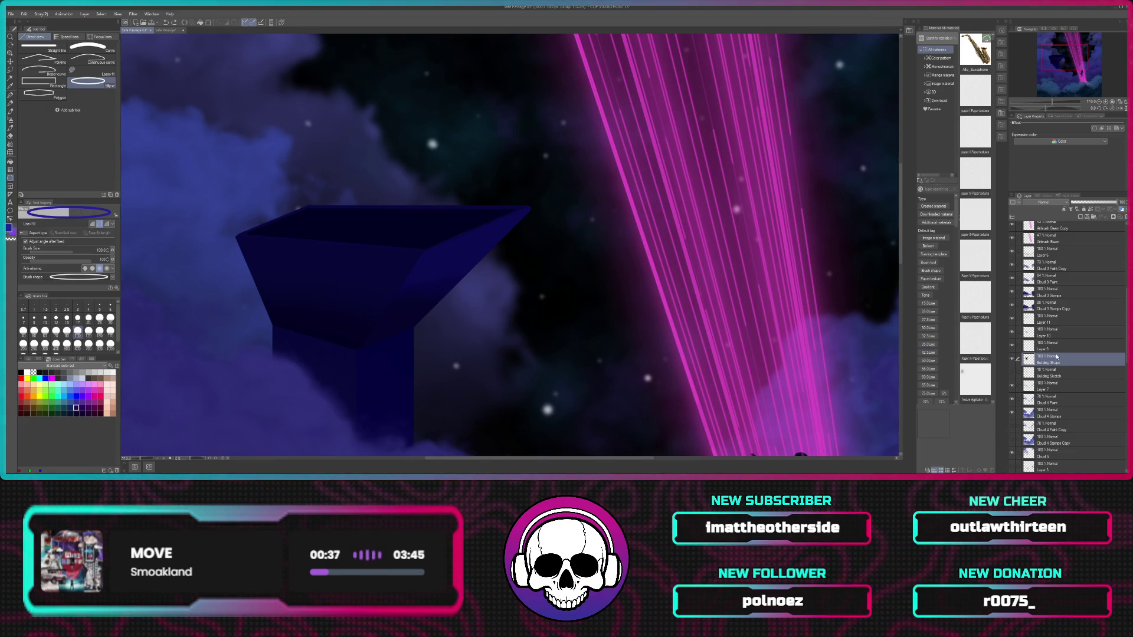
Step: Select Layer 11, briefly show and hide it, and add a new layer above it
click(1072, 319)
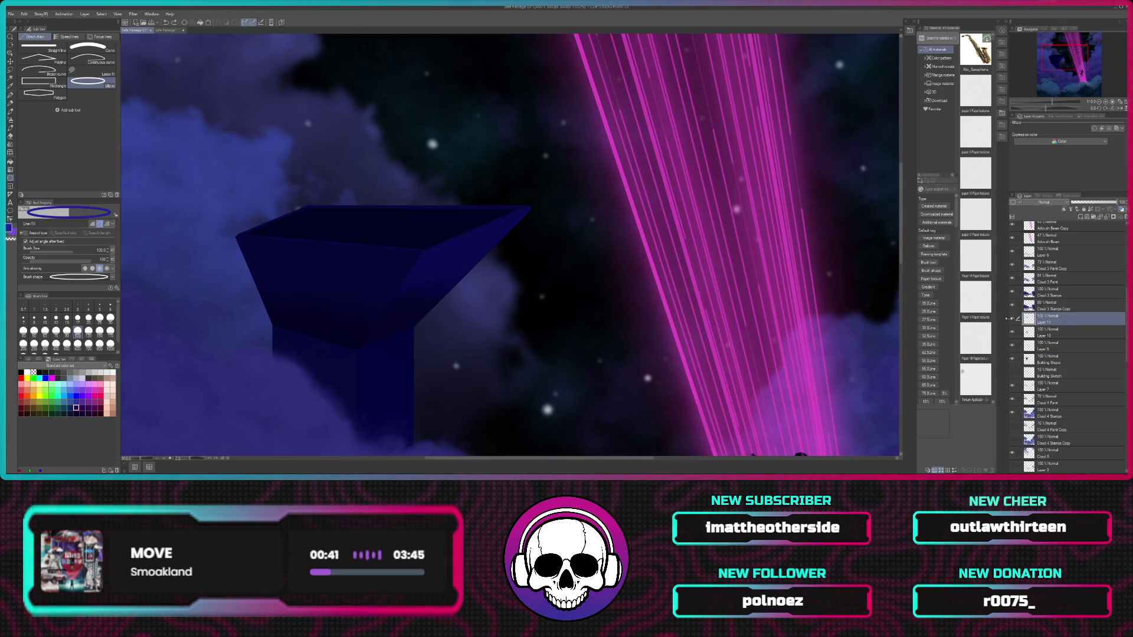
click(1012, 320)
click(1012, 321)
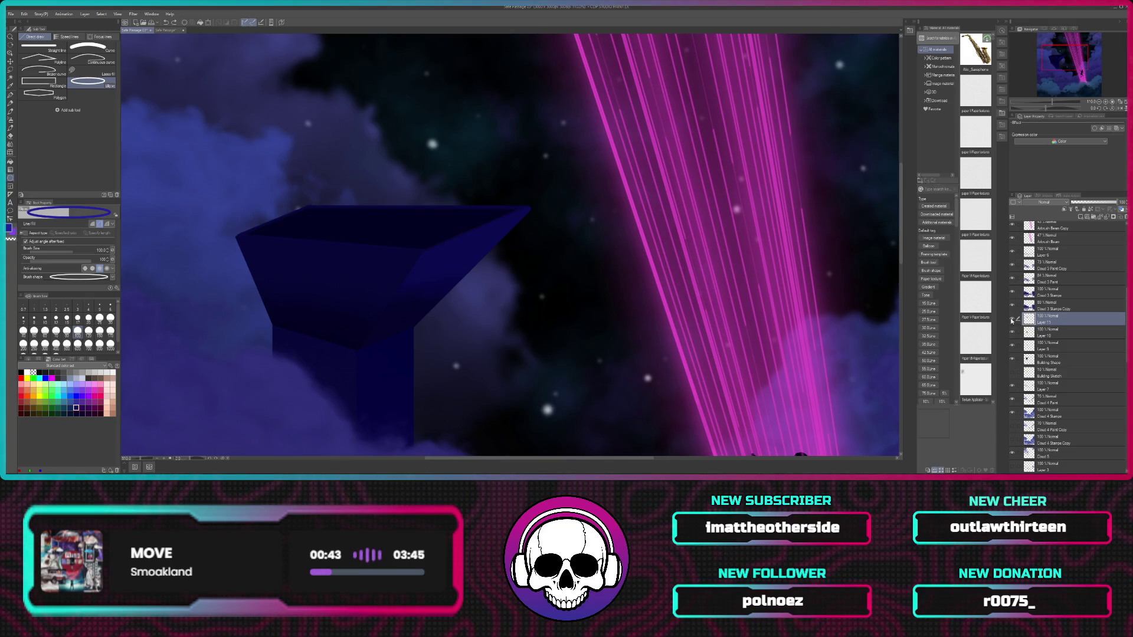
click(1080, 216)
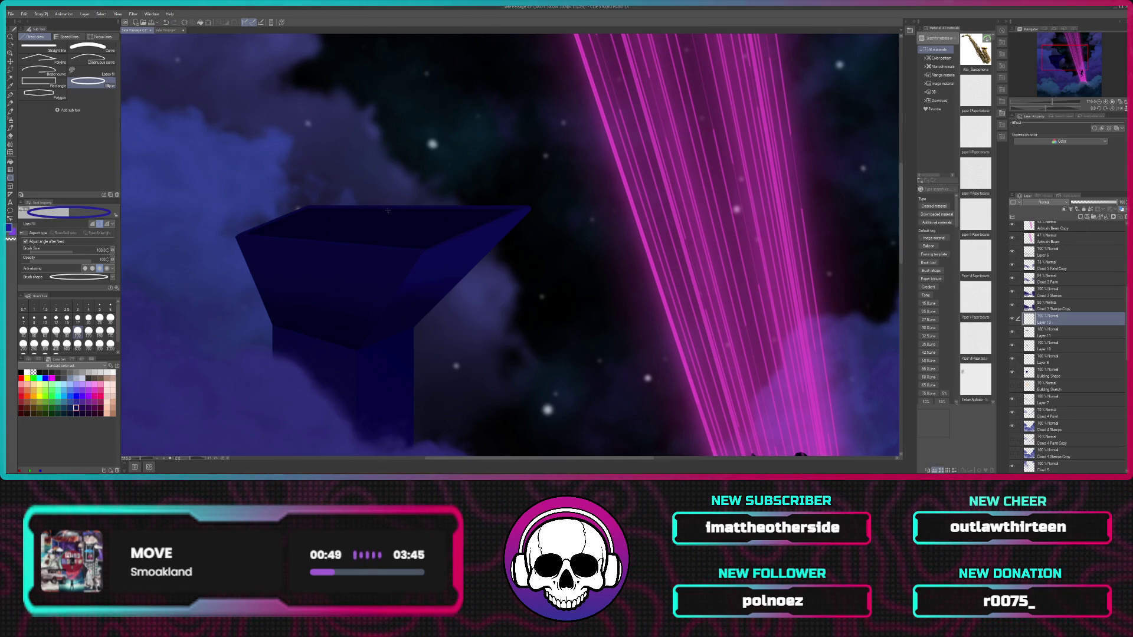
Step: Draw a filled blue ellipse atop the box, refine its shape, and nudge it up-right
drag(362, 224, 457, 189)
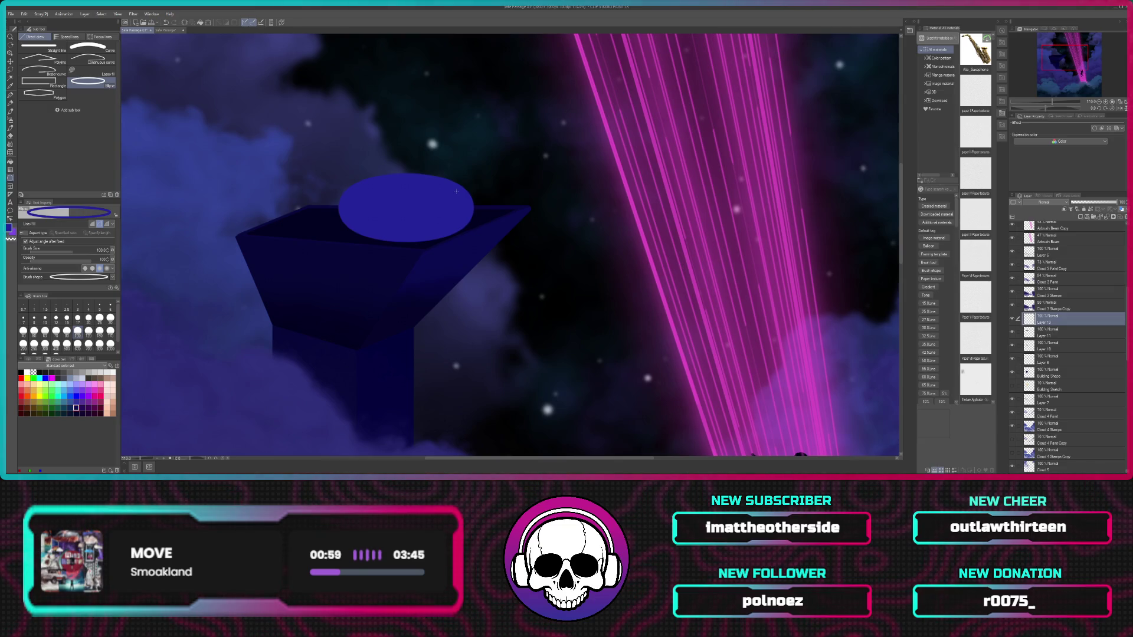
drag(456, 191, 453, 189)
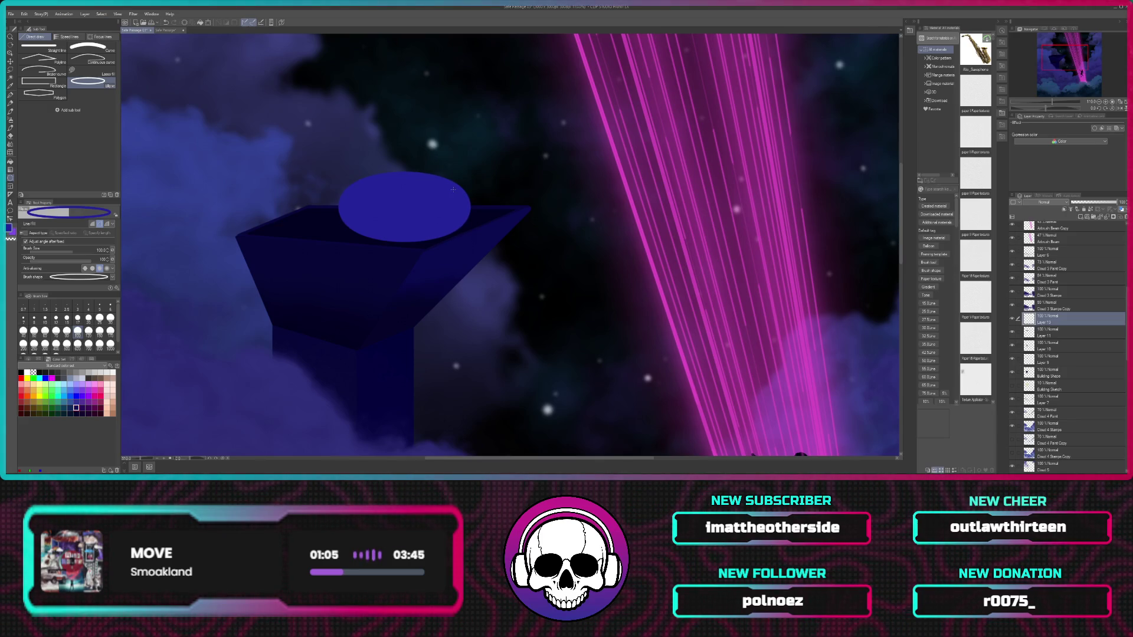
drag(453, 190, 441, 187)
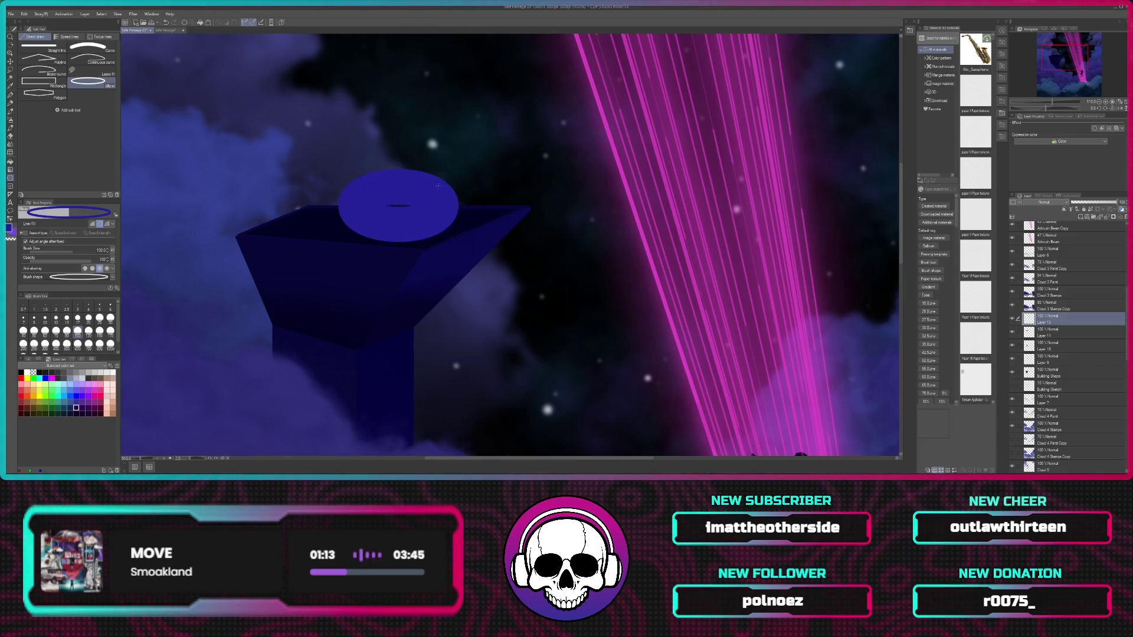
drag(437, 186, 435, 191)
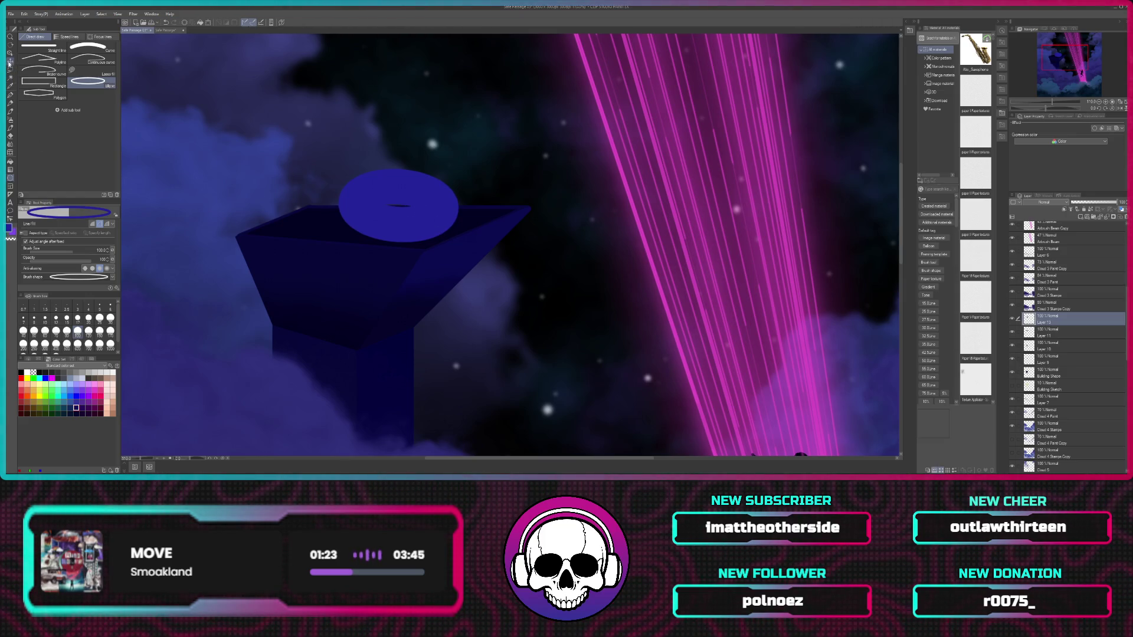
key(k)
drag(423, 206, 400, 218)
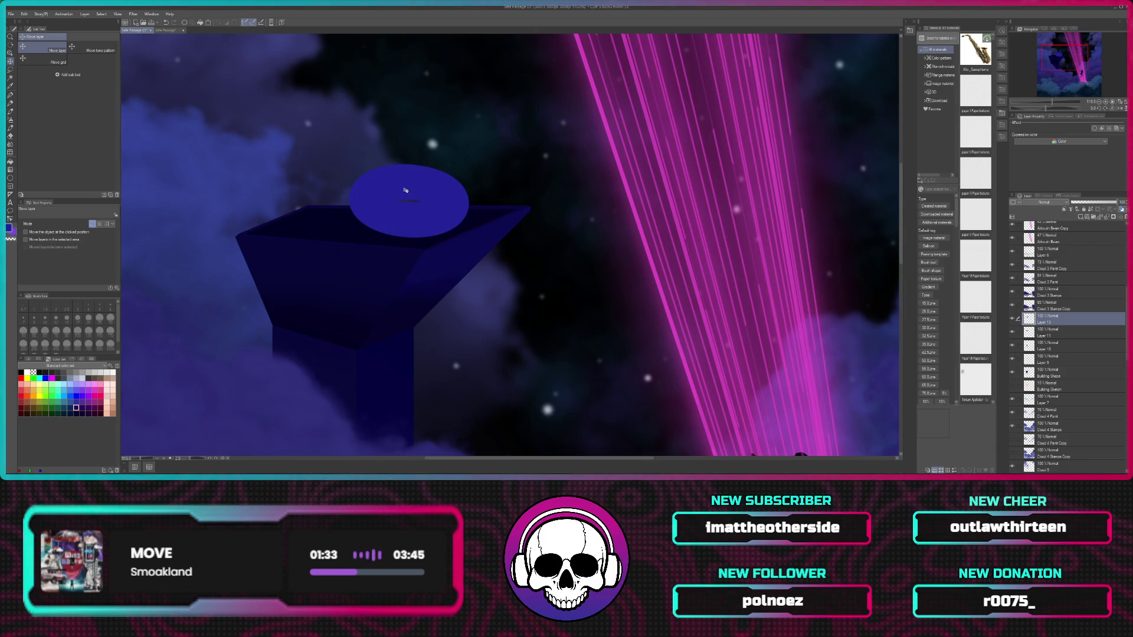
Step: Rotate the blue ellipse slightly counter-clockwise with Scale/Rotate (Ctrl+T) and confirm
key(ctrl+t)
drag(478, 245, 483, 239)
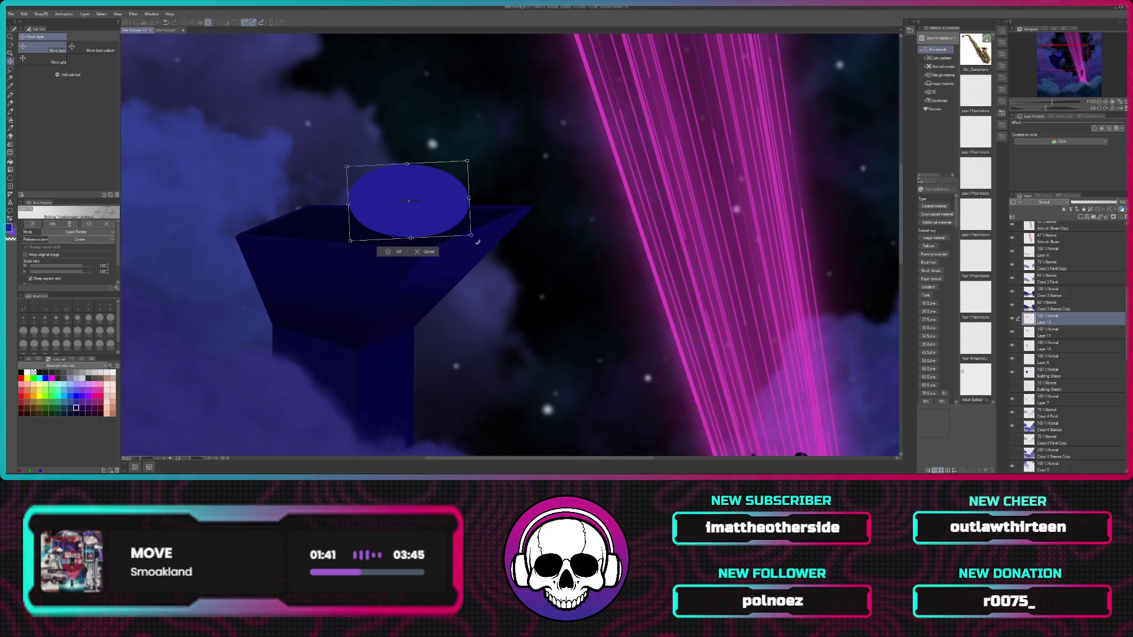
click(392, 253)
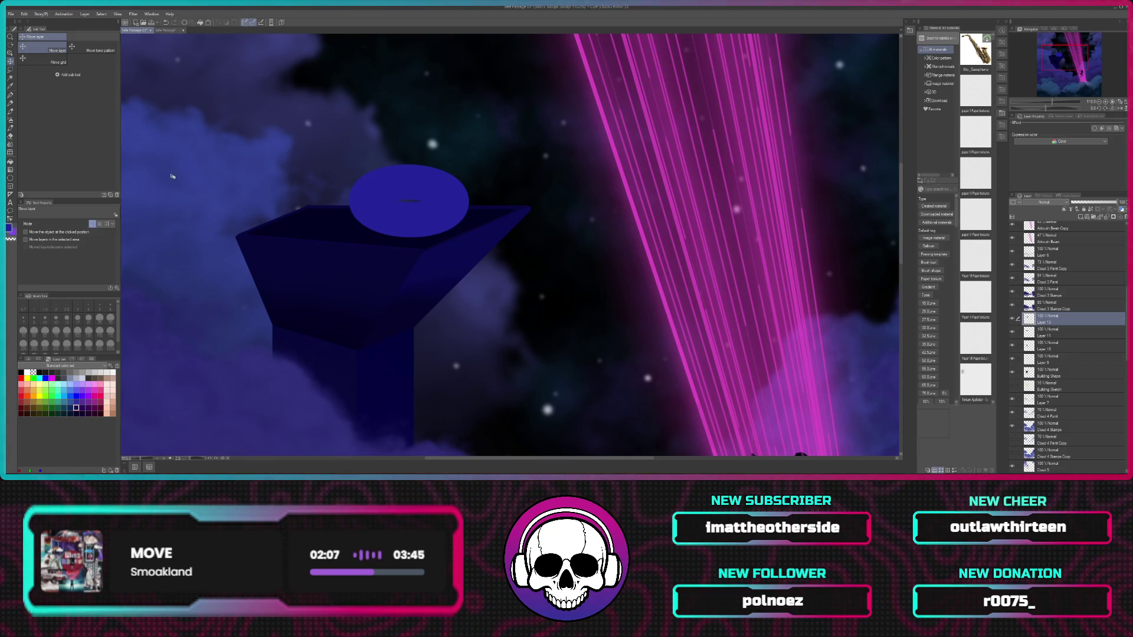
click(10, 95)
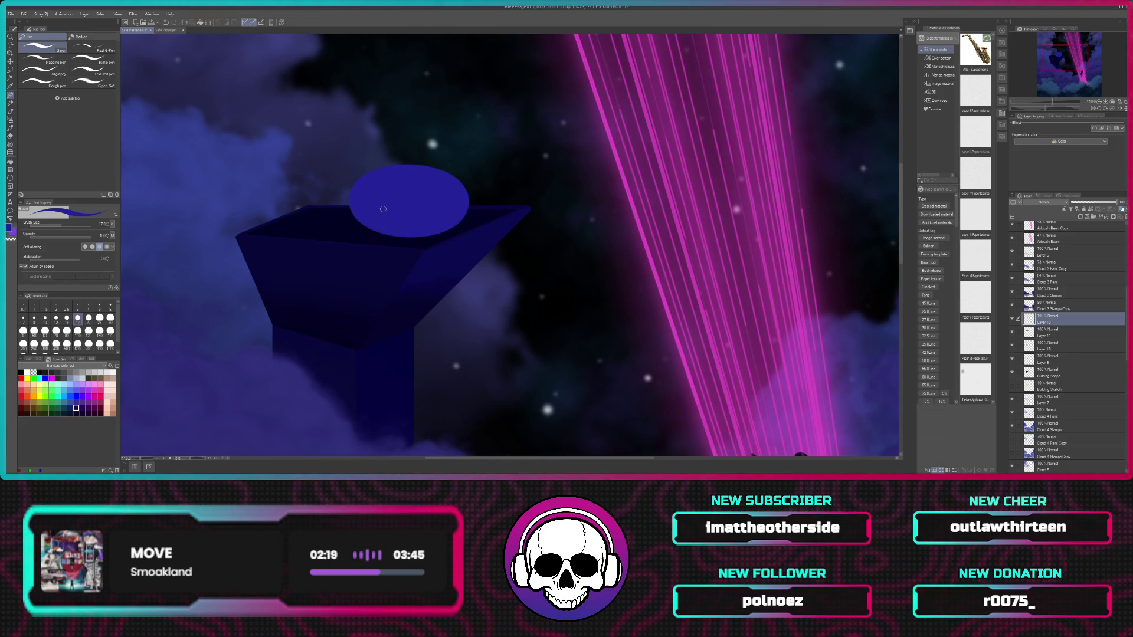
Step: Lasso the blue ellipse, slide it slightly left, and clear the selection
scroll(382, 209, up, 3)
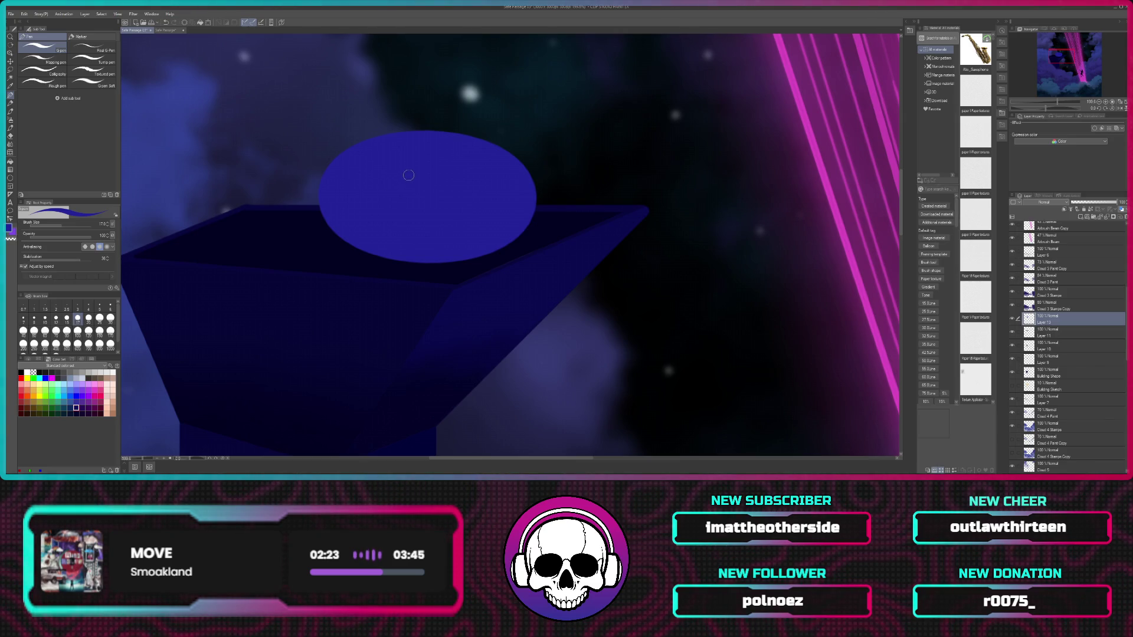
scroll(403, 184, up, 3)
scroll(408, 182, down, 2)
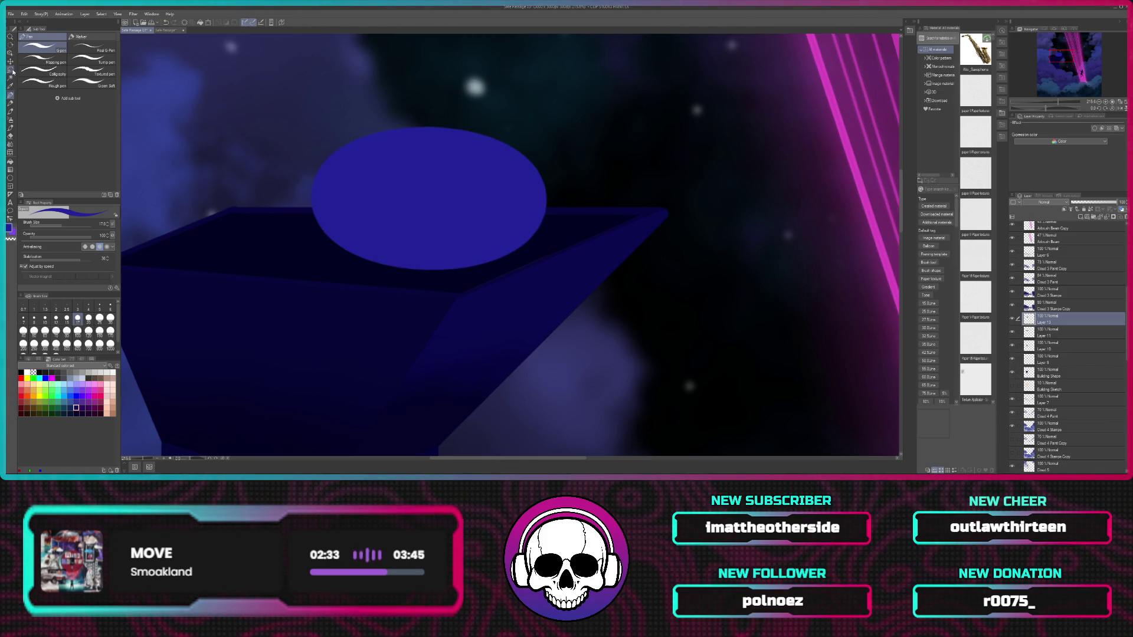
click(10, 69)
drag(341, 110, 520, 293)
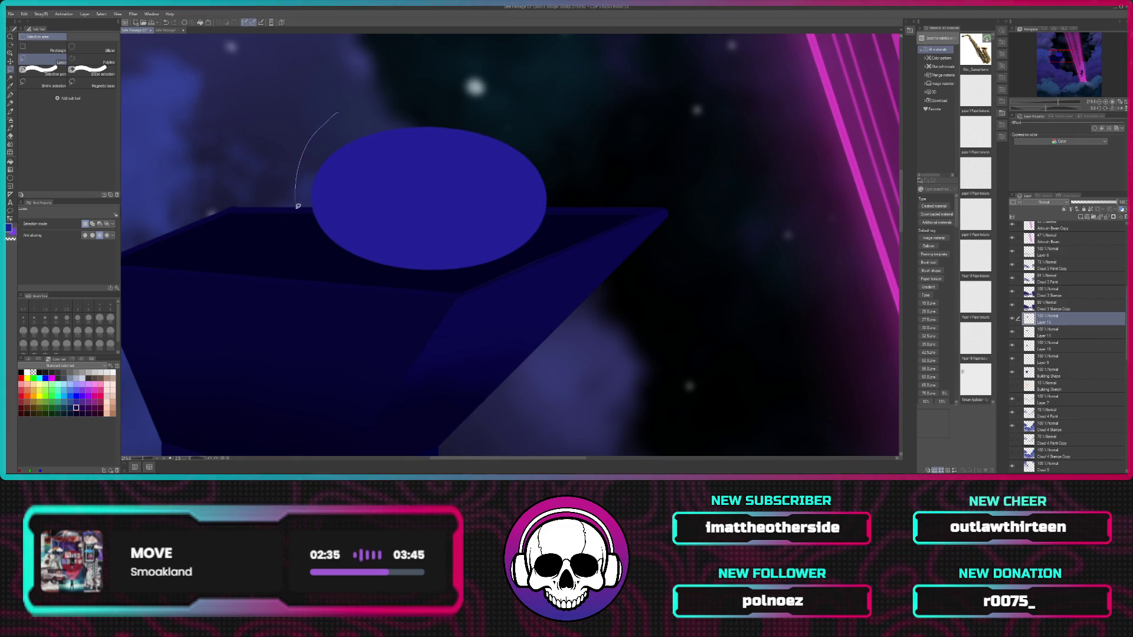
drag(346, 110, 329, 116)
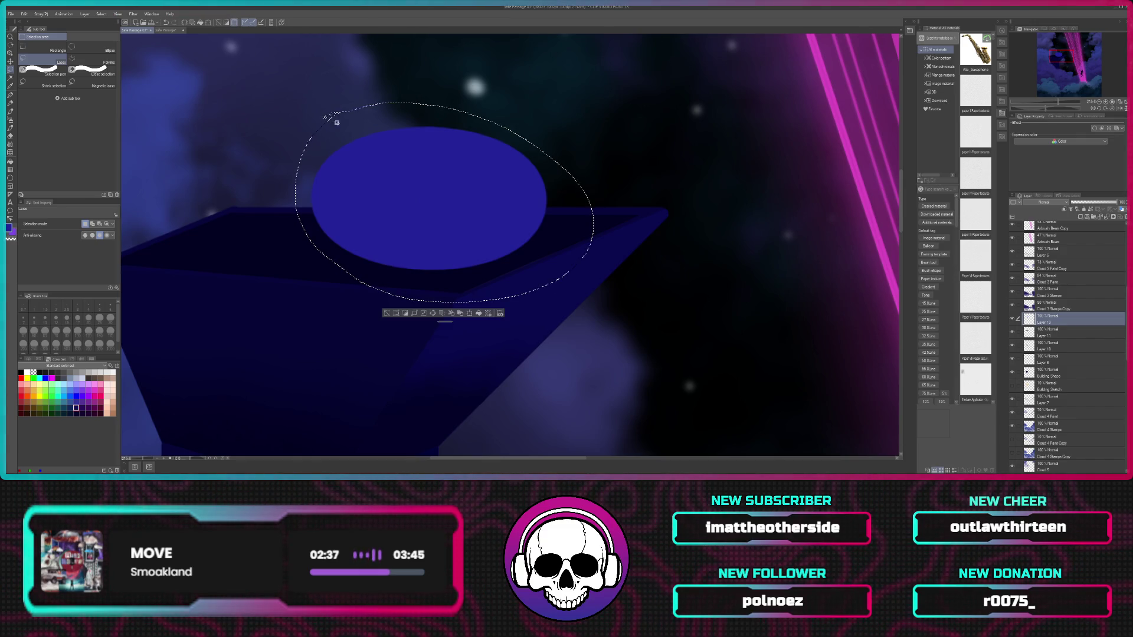
click(10, 61)
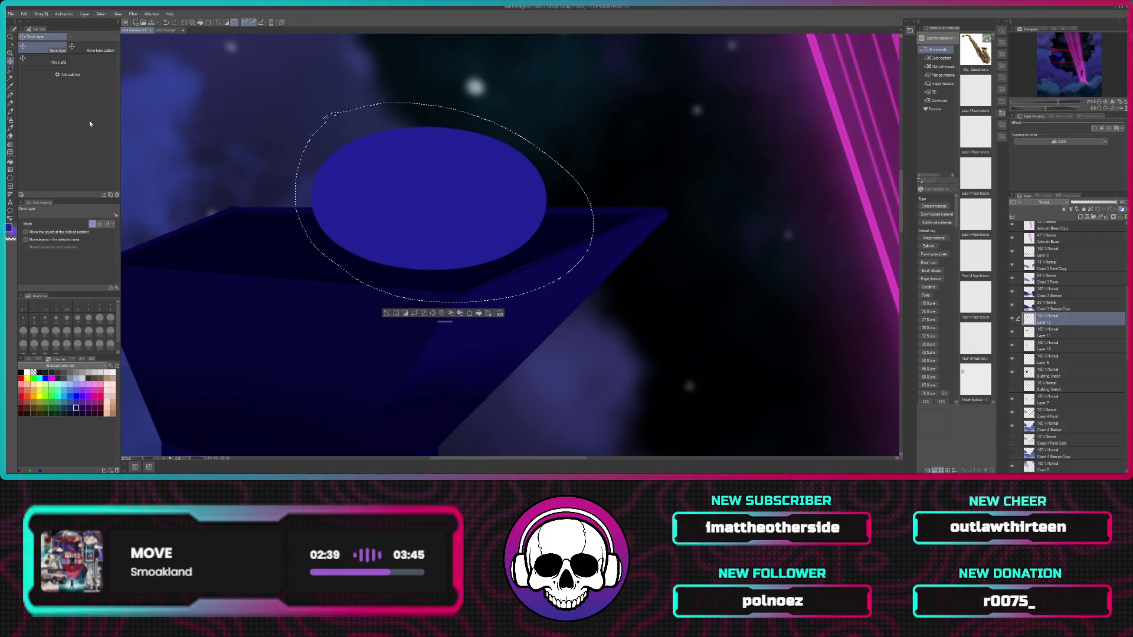
drag(429, 212, 414, 214)
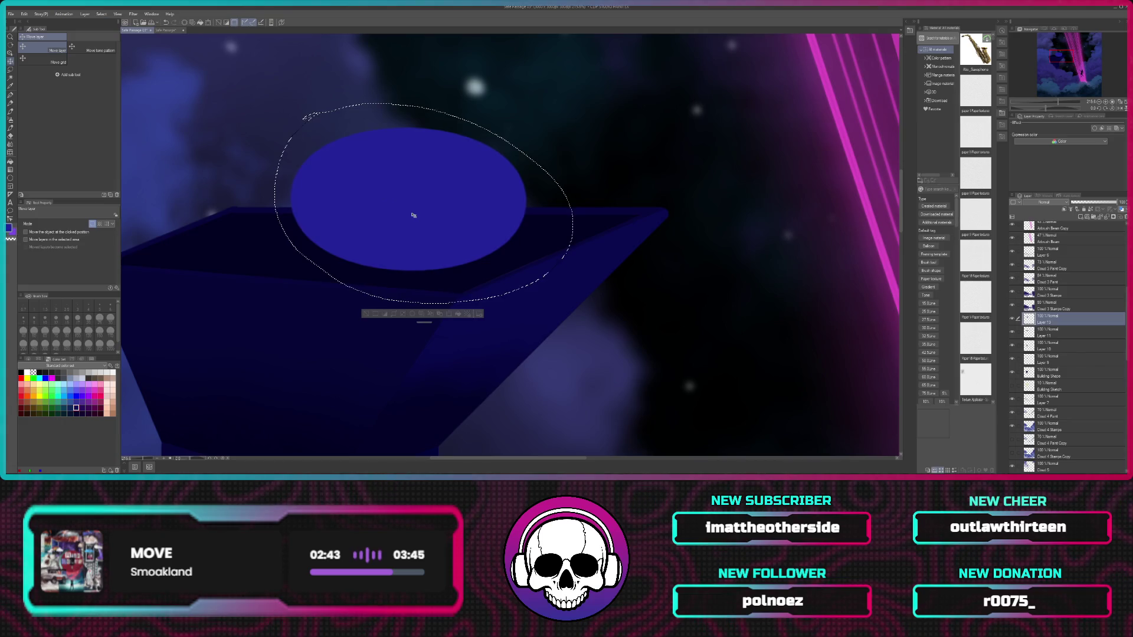
drag(413, 215, 415, 214)
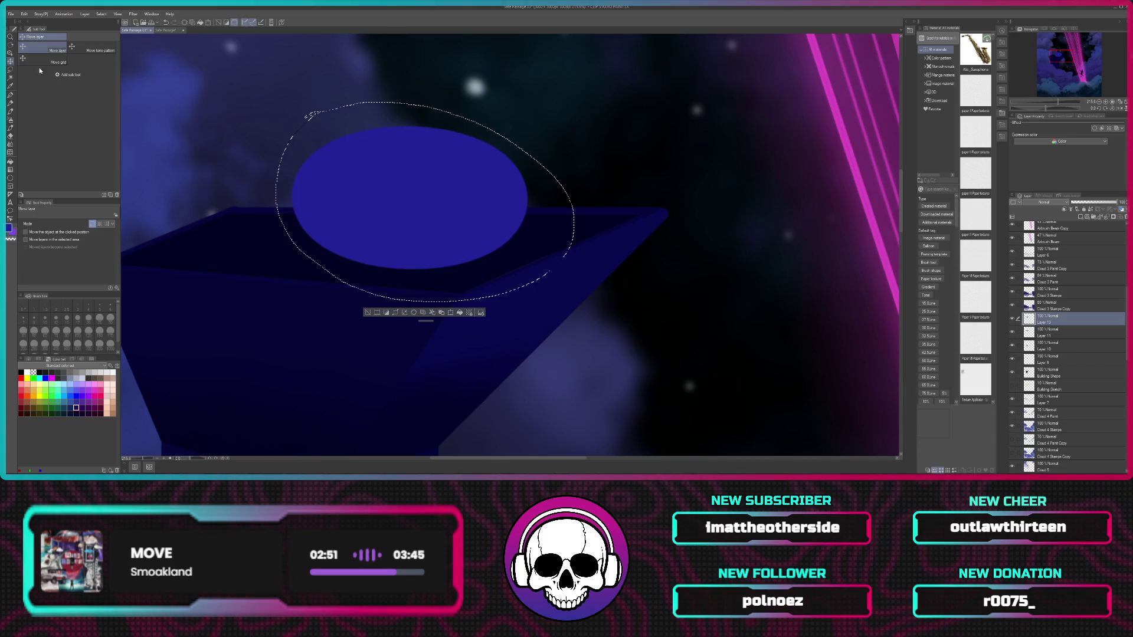
key(ctrl+d)
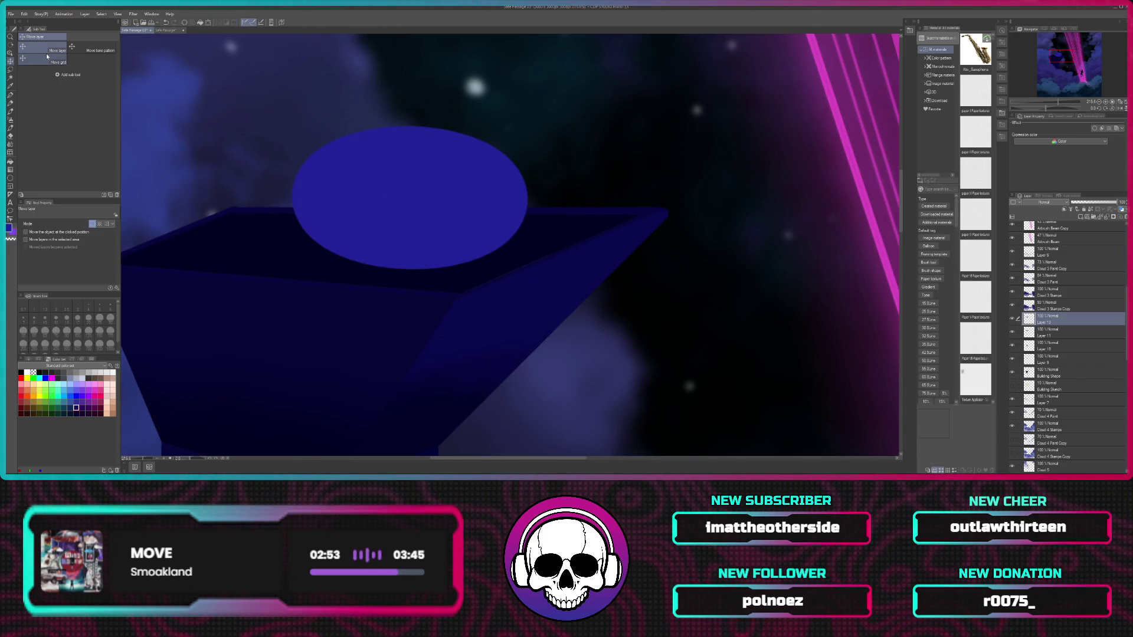
click(10, 95)
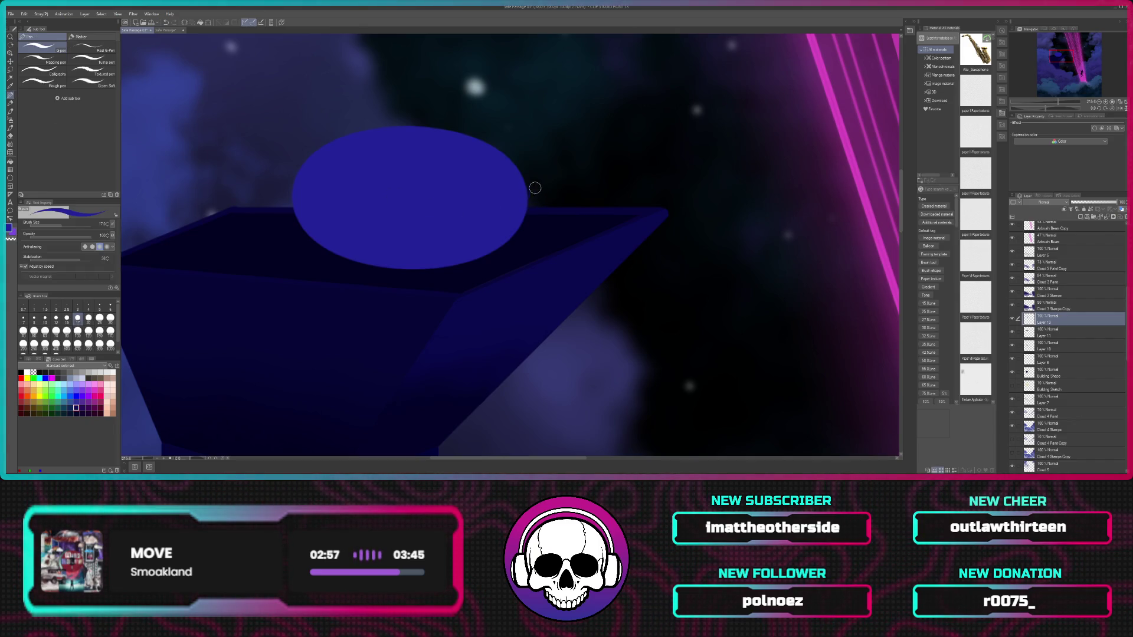
Step: Paint the blue ellipse's right edge down to the tower top and fill the notch for a smooth curve
scroll(526, 201, up, 2)
scroll(519, 199, up, 1)
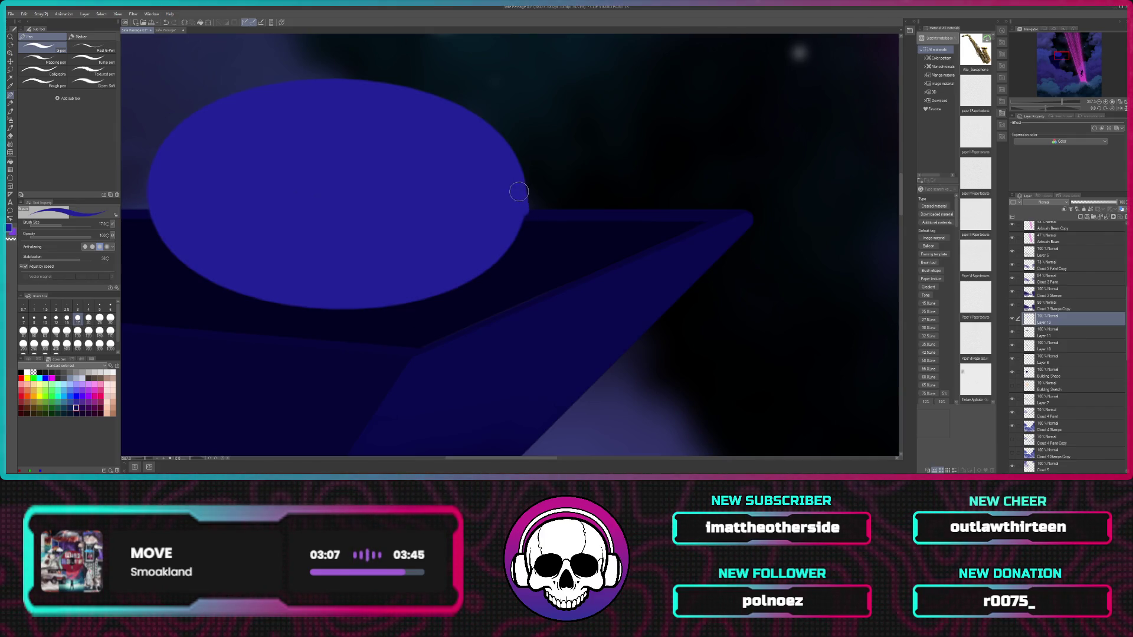
drag(523, 208, 528, 258)
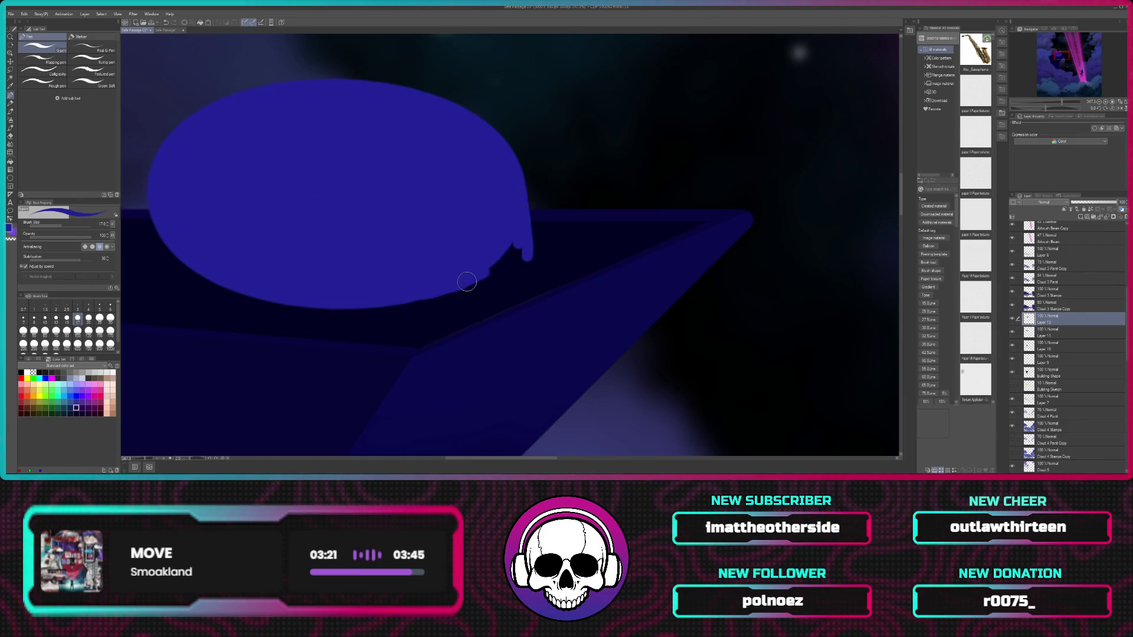
drag(510, 266, 525, 260)
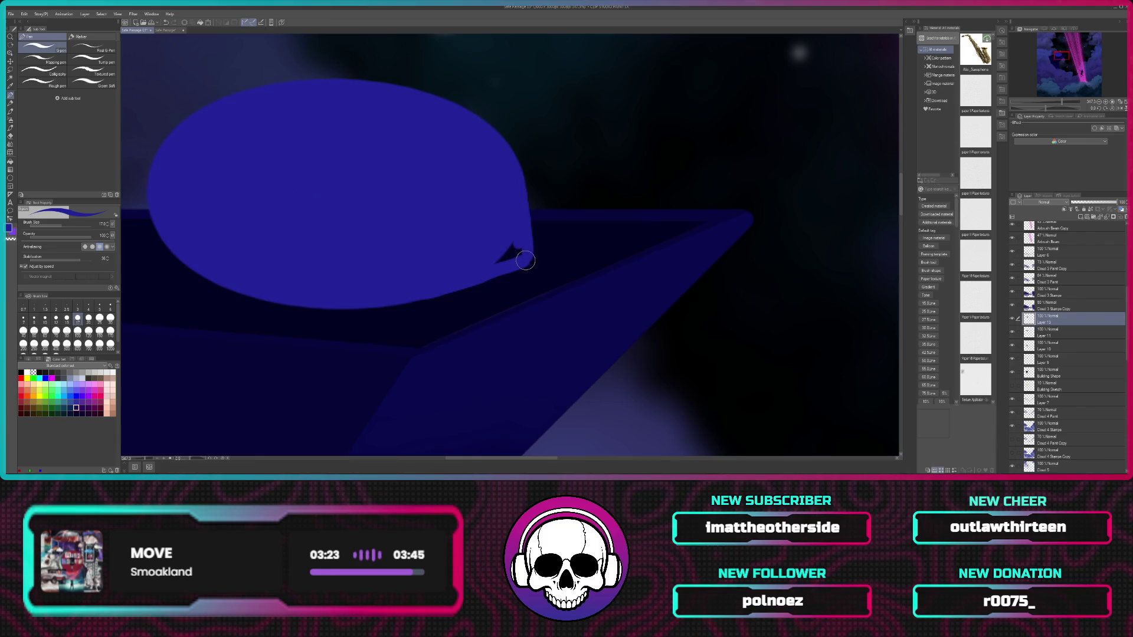
drag(507, 253, 496, 256)
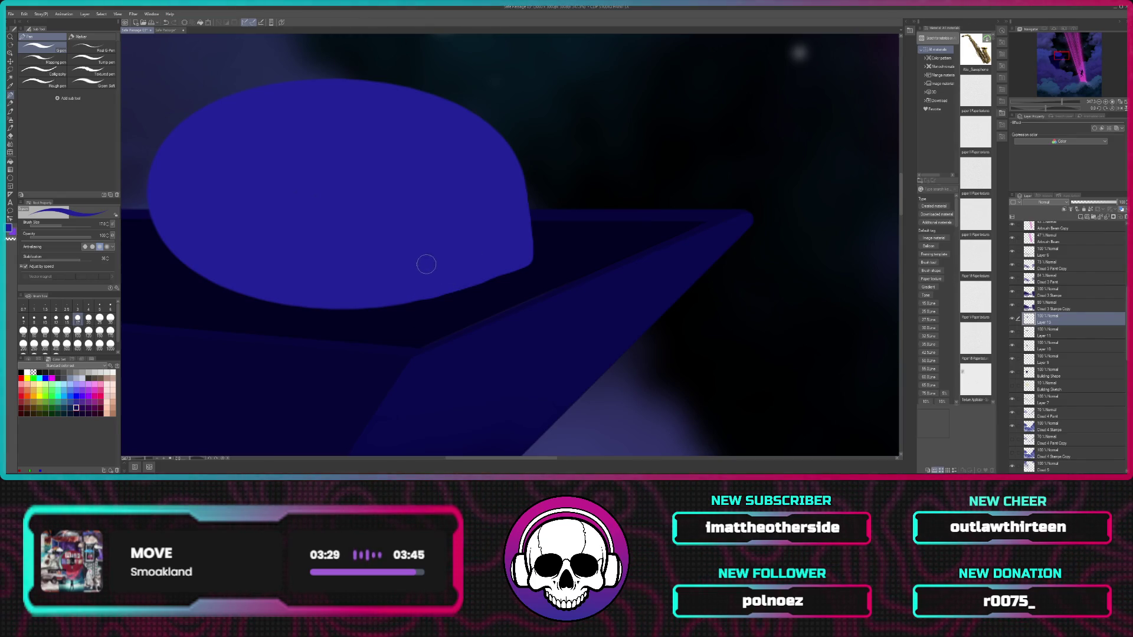
drag(375, 237, 618, 233)
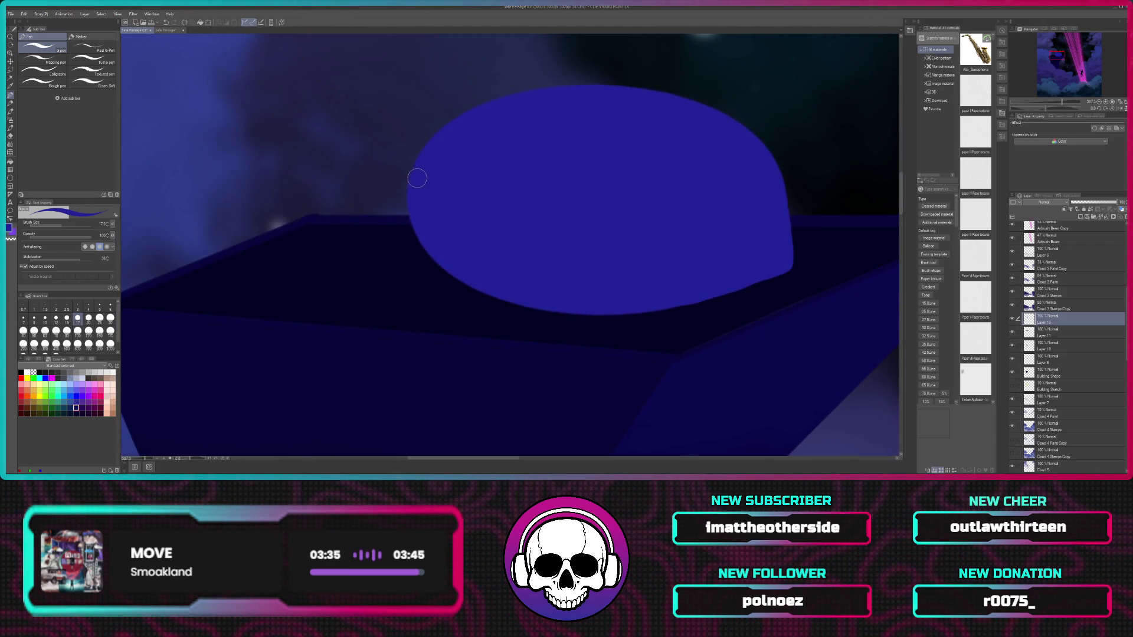
Step: Paint the dome's left side down to the tower in blue, undoing one stray stroke
drag(405, 229, 410, 207)
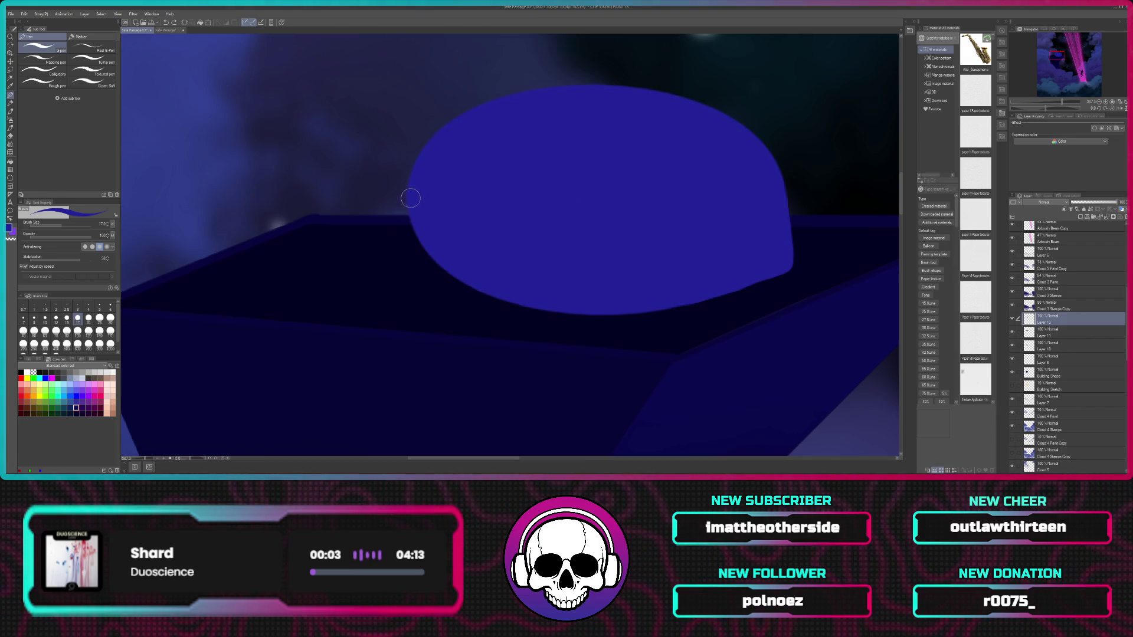
drag(412, 227, 400, 248)
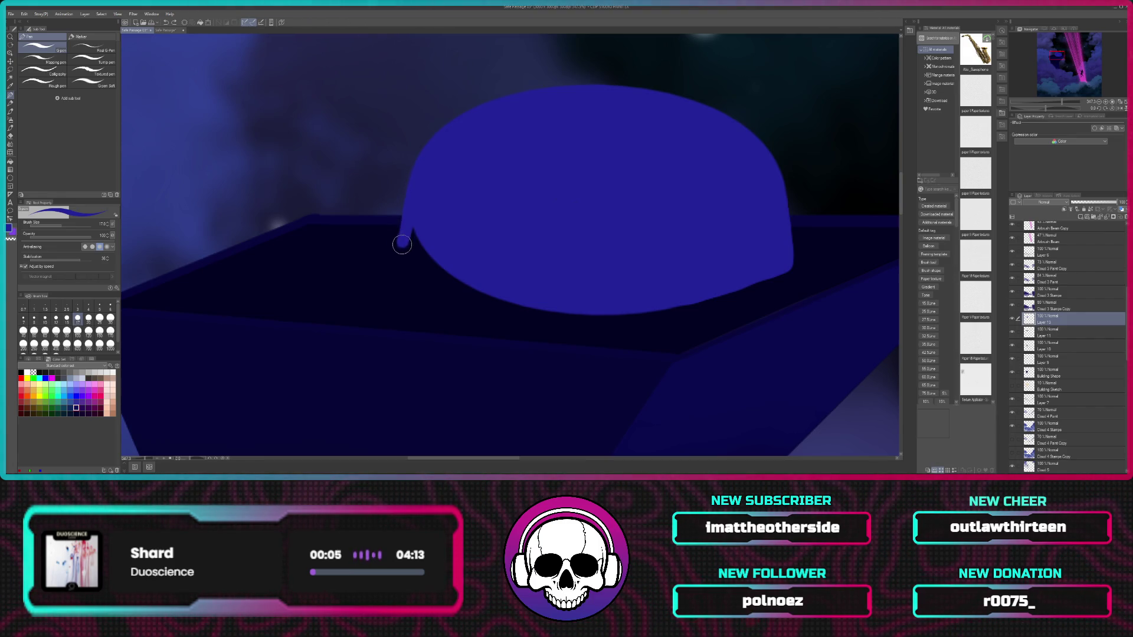
key(ctrl+z)
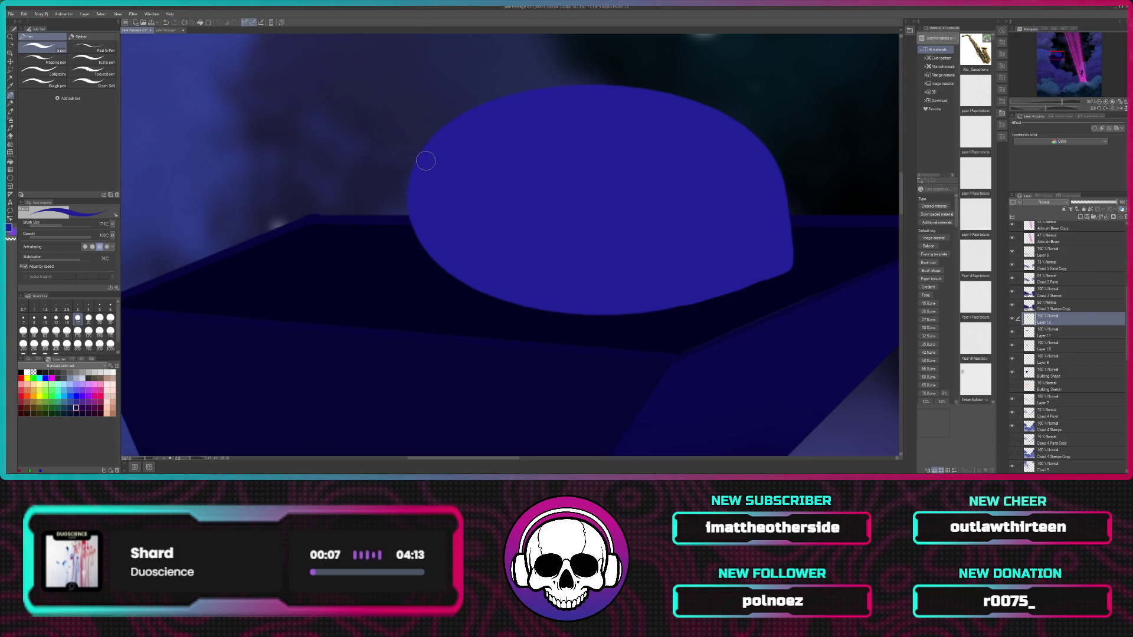
drag(408, 217, 419, 174)
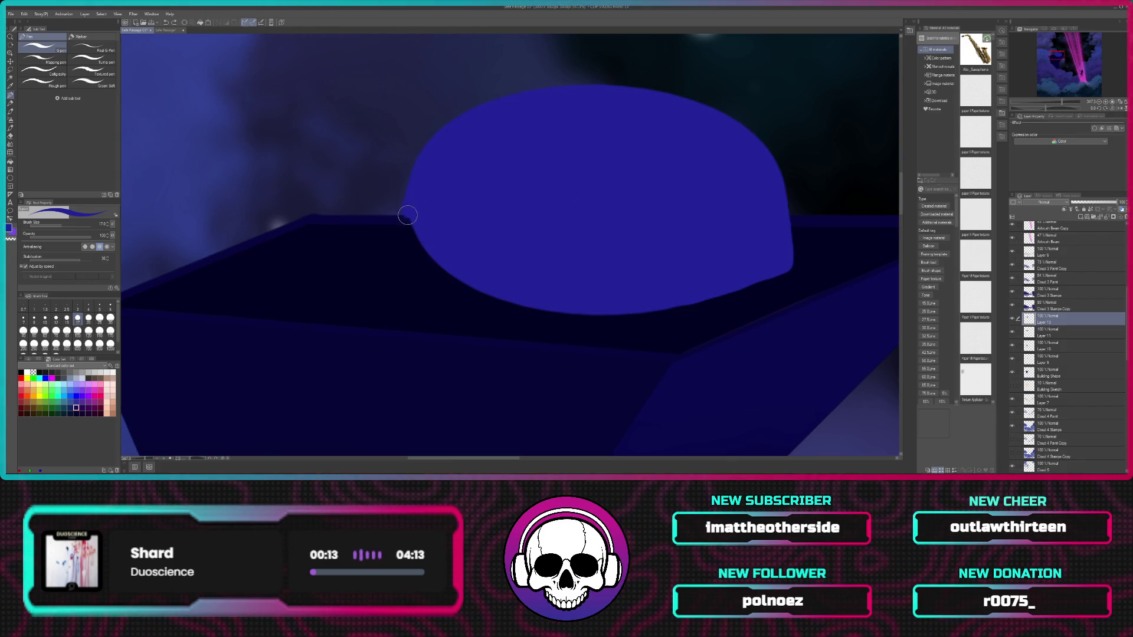
drag(406, 225, 399, 261)
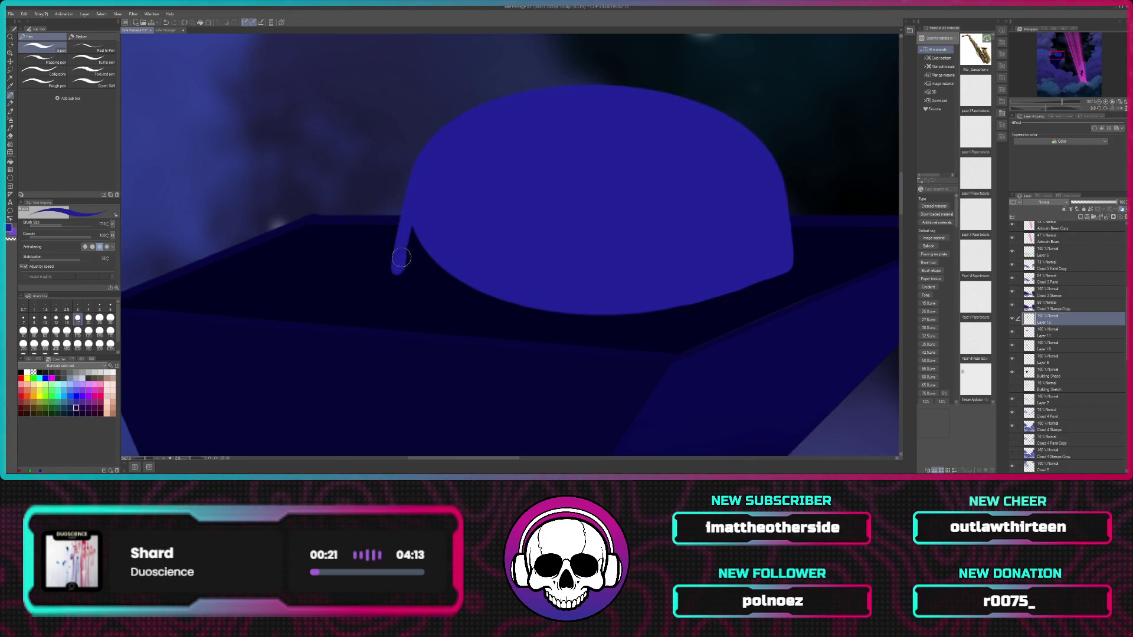
Step: Outline the dome's lower-left edge and fill the dark triangle, then undo the stroke along its bottom
drag(397, 270, 492, 294)
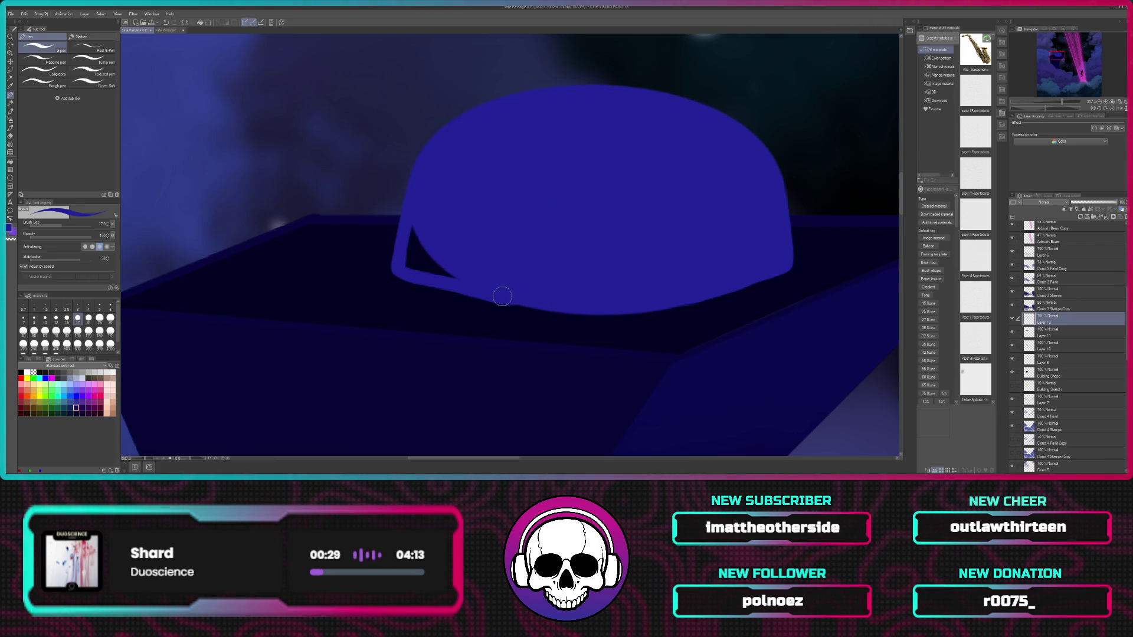
mouse_move(417, 220)
mouse_down()
mouse_move(408, 260)
mouse_move(418, 232)
mouse_up()
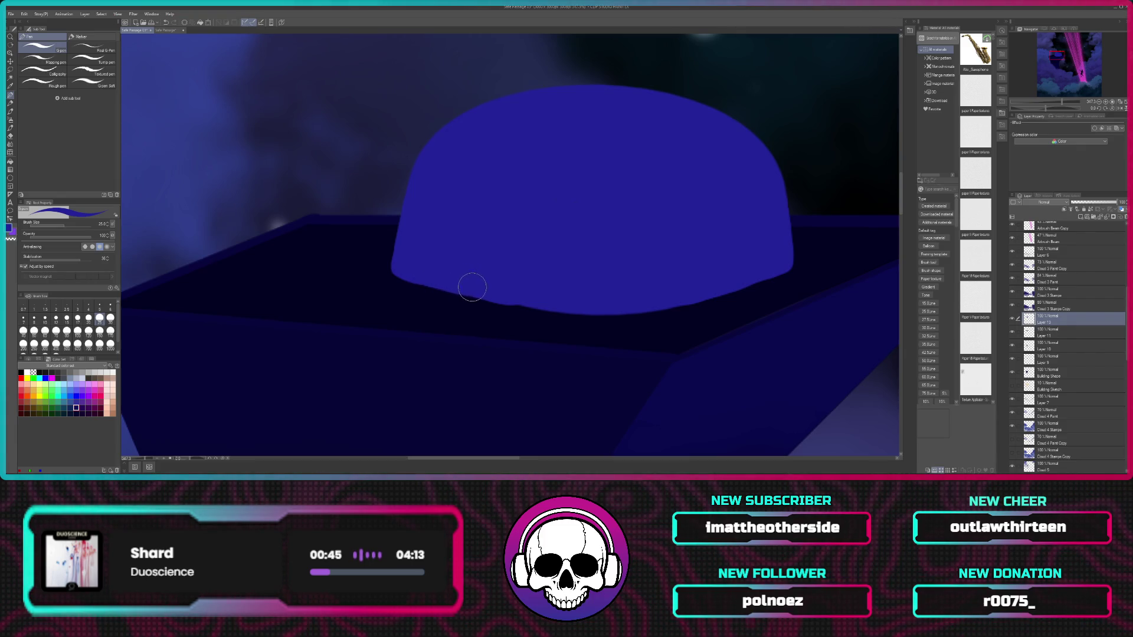
drag(525, 298, 653, 248)
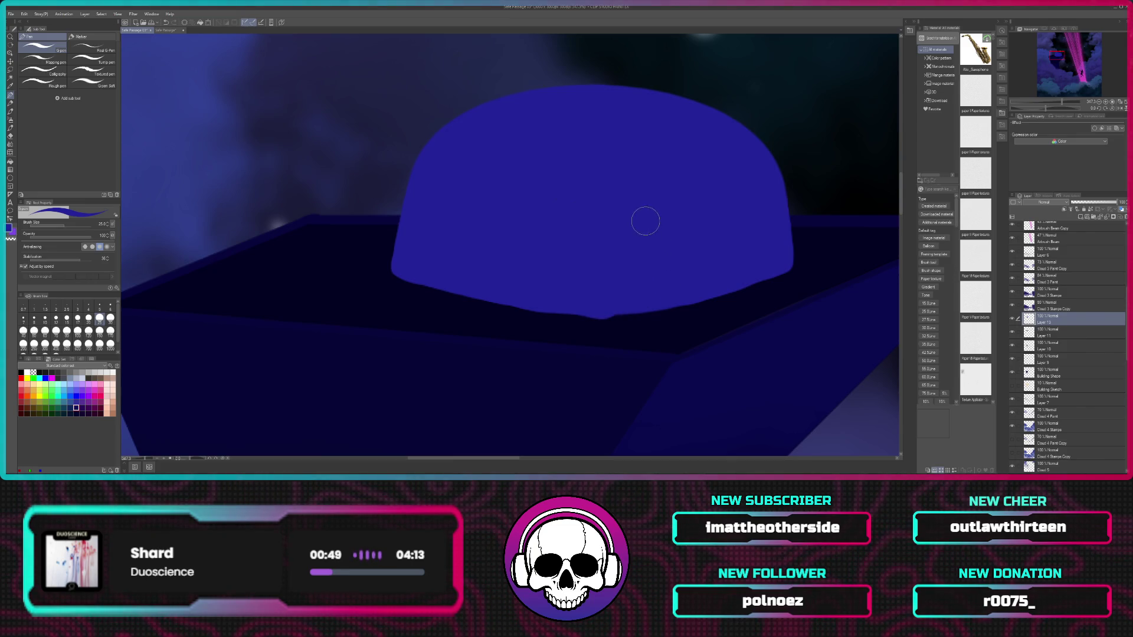
key(ctrl+z)
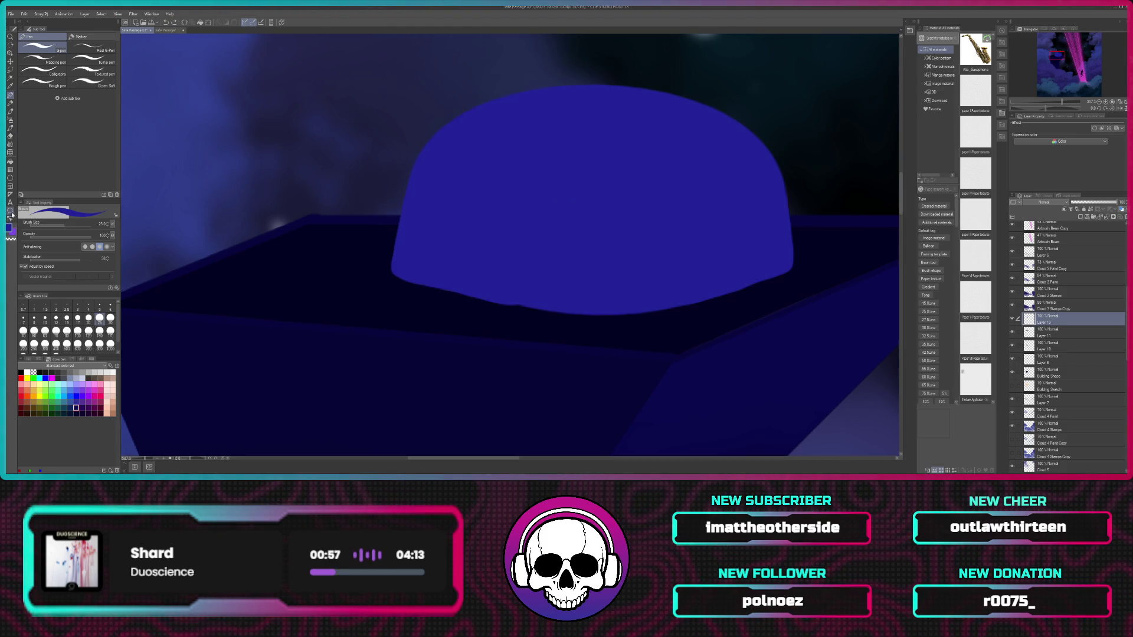
click(10, 178)
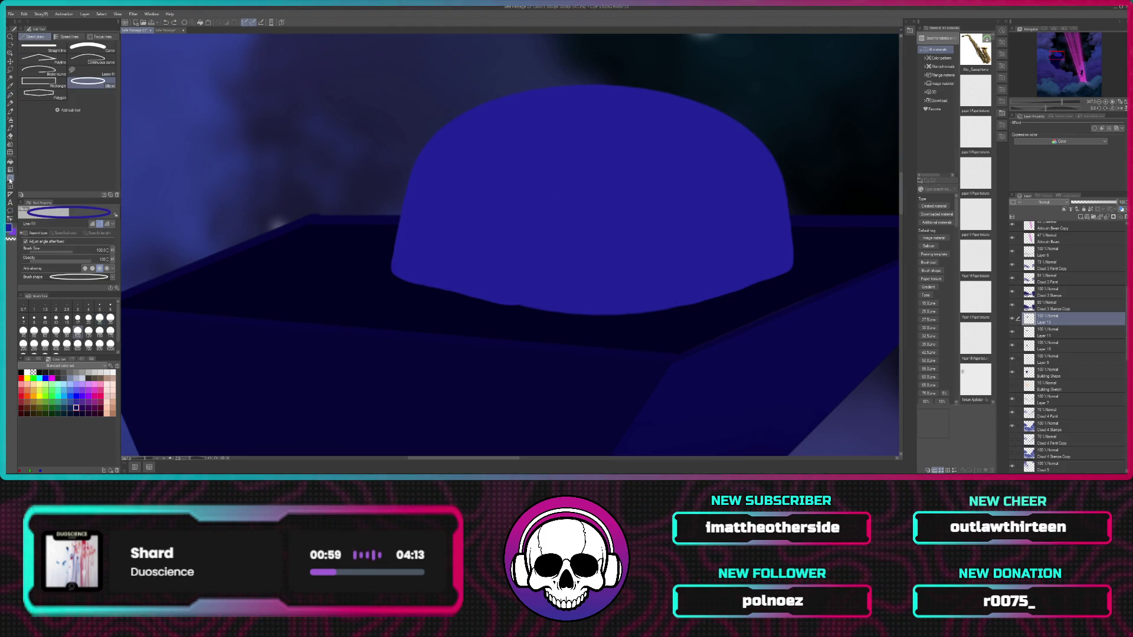
Step: Draw size-20 Figure curves along the dome's lower left and across its bottom
click(90, 46)
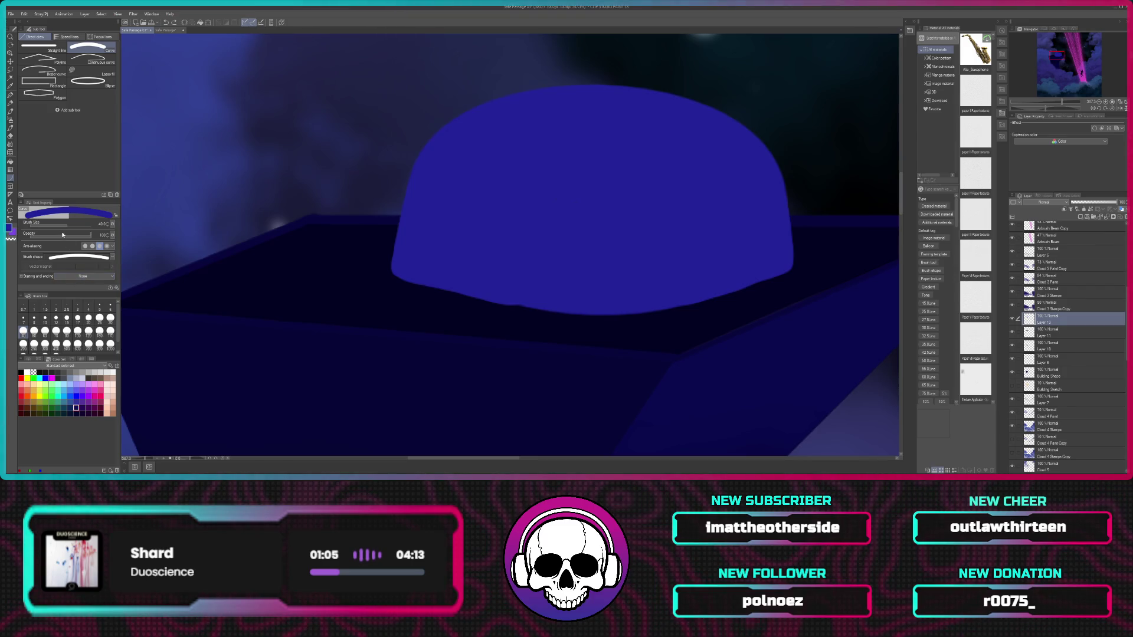
click(88, 319)
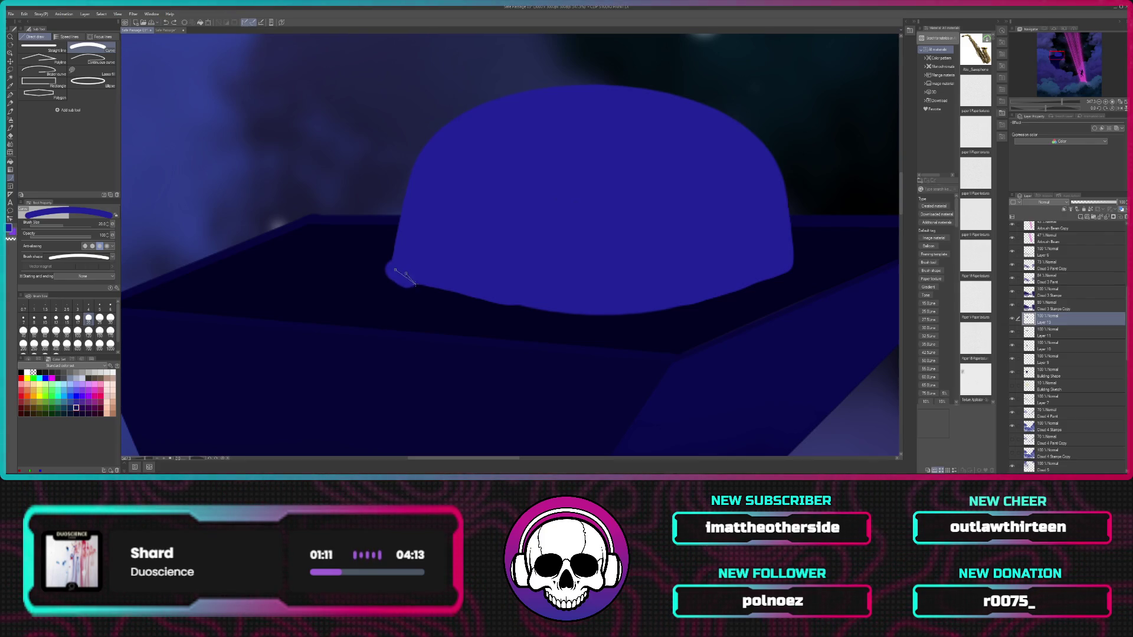
click(406, 273)
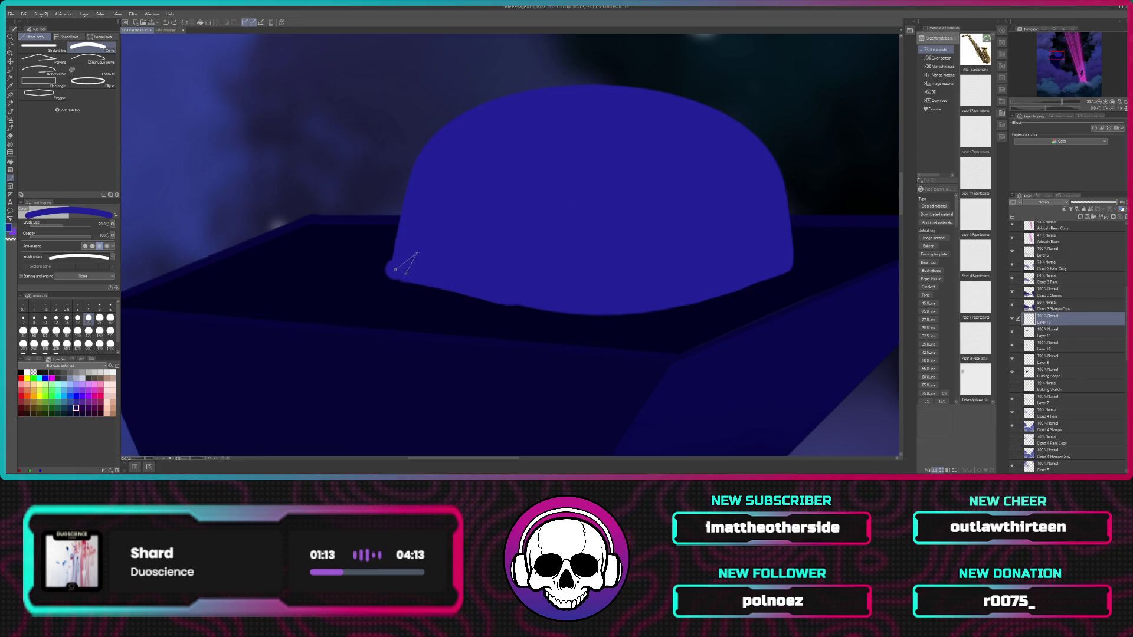
click(431, 248)
click(783, 265)
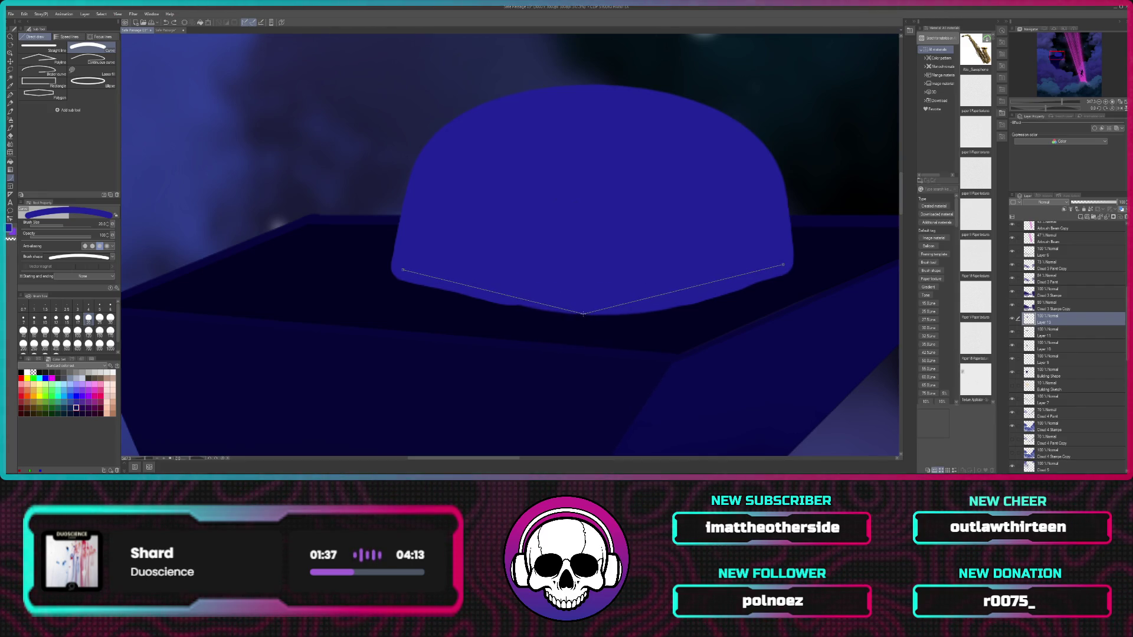
click(586, 315)
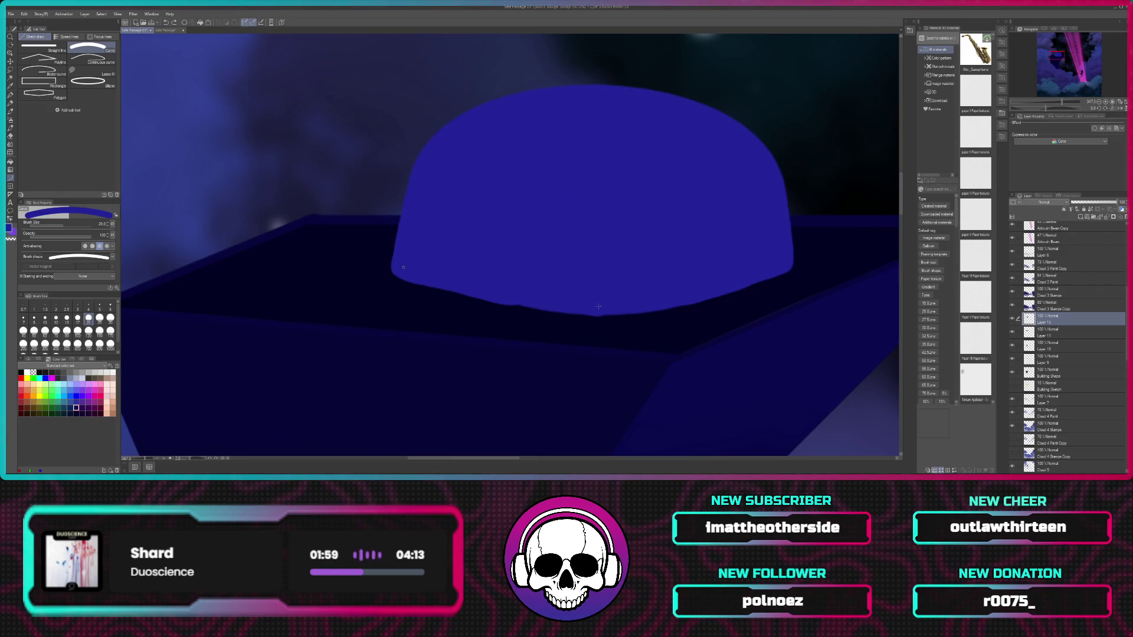
Step: Add curves along the dome's lower edge and lower right, then set the Pen to transparent colour
click(598, 306)
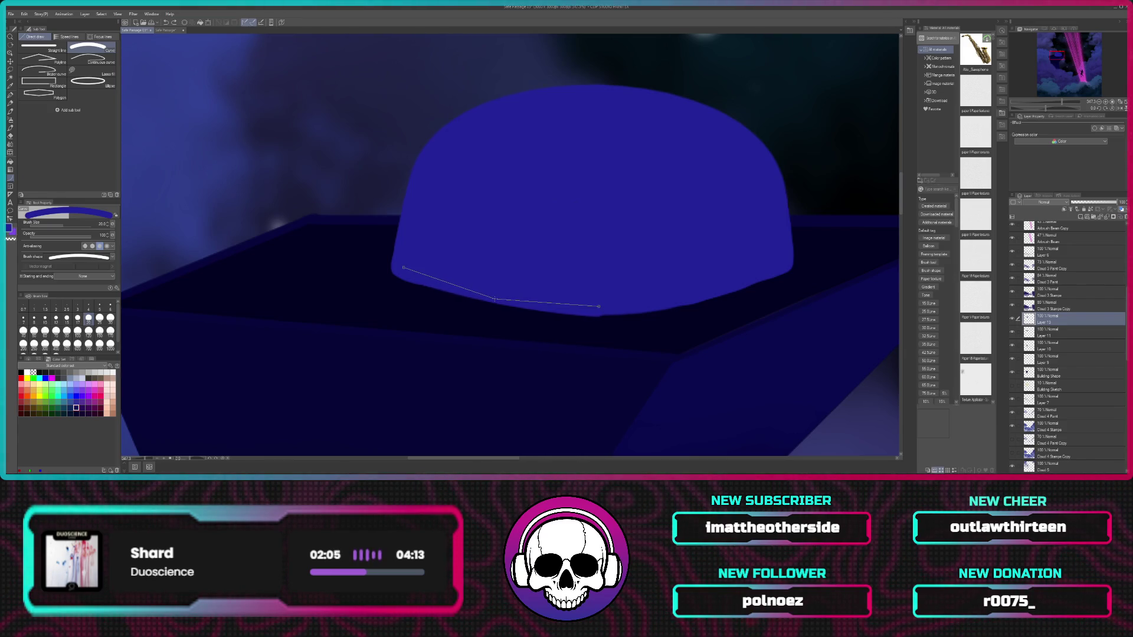
click(494, 298)
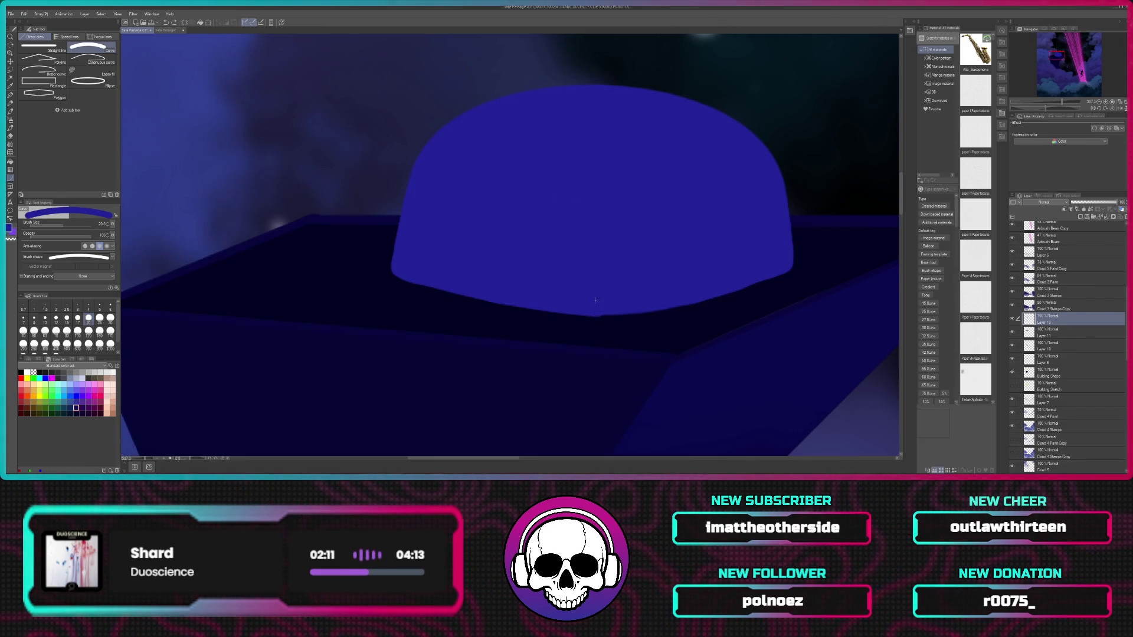
drag(596, 306, 626, 285)
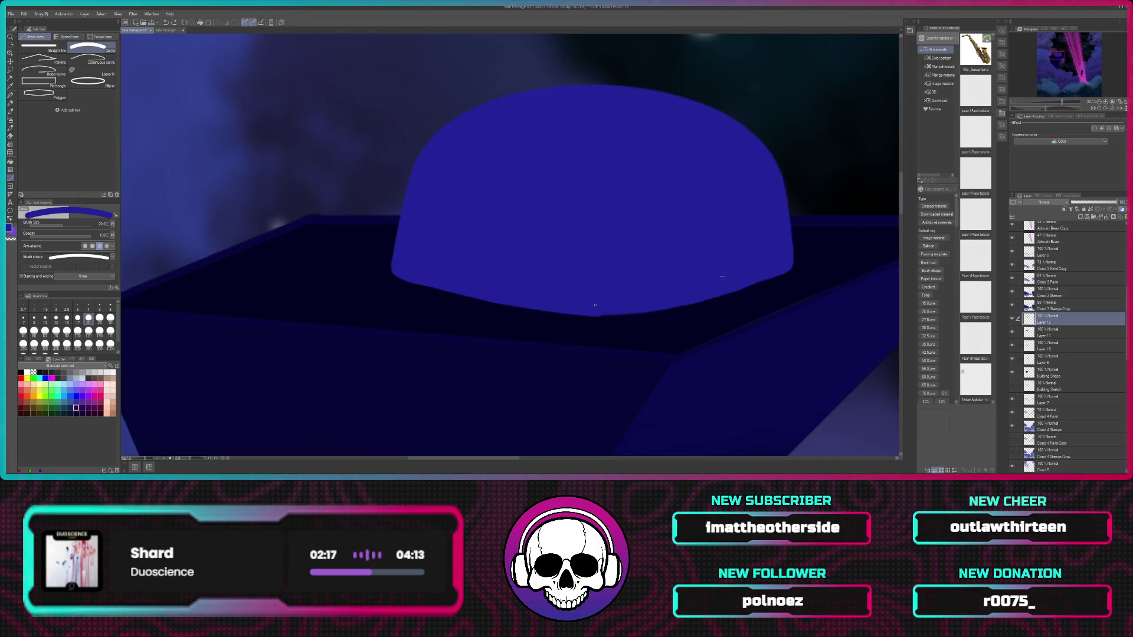
click(782, 263)
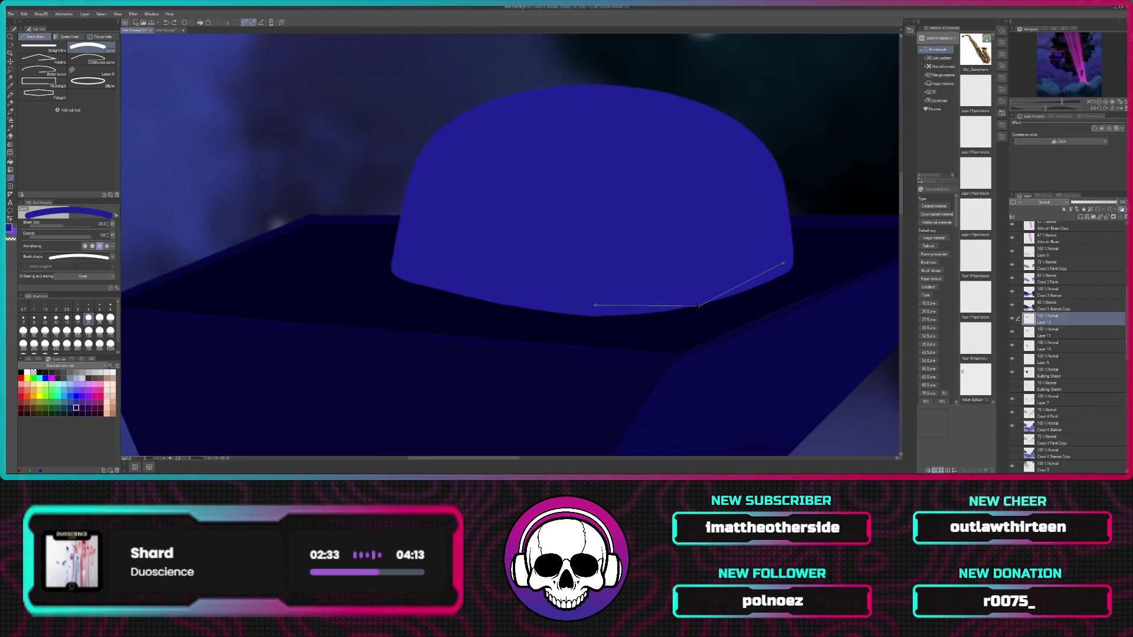
click(699, 305)
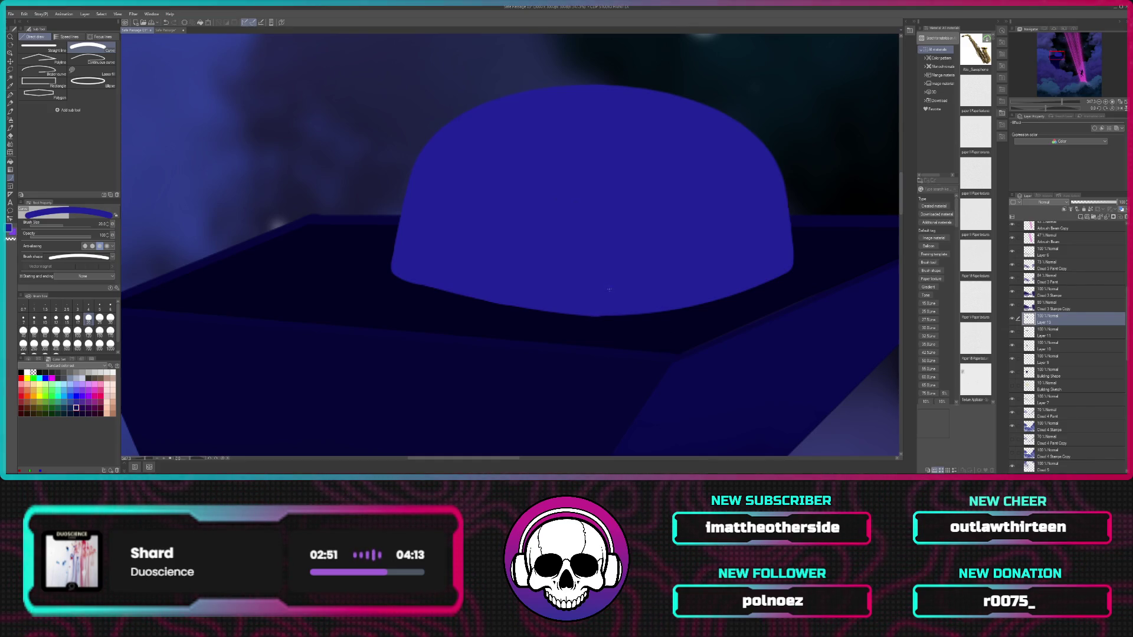
click(10, 95)
click(10, 239)
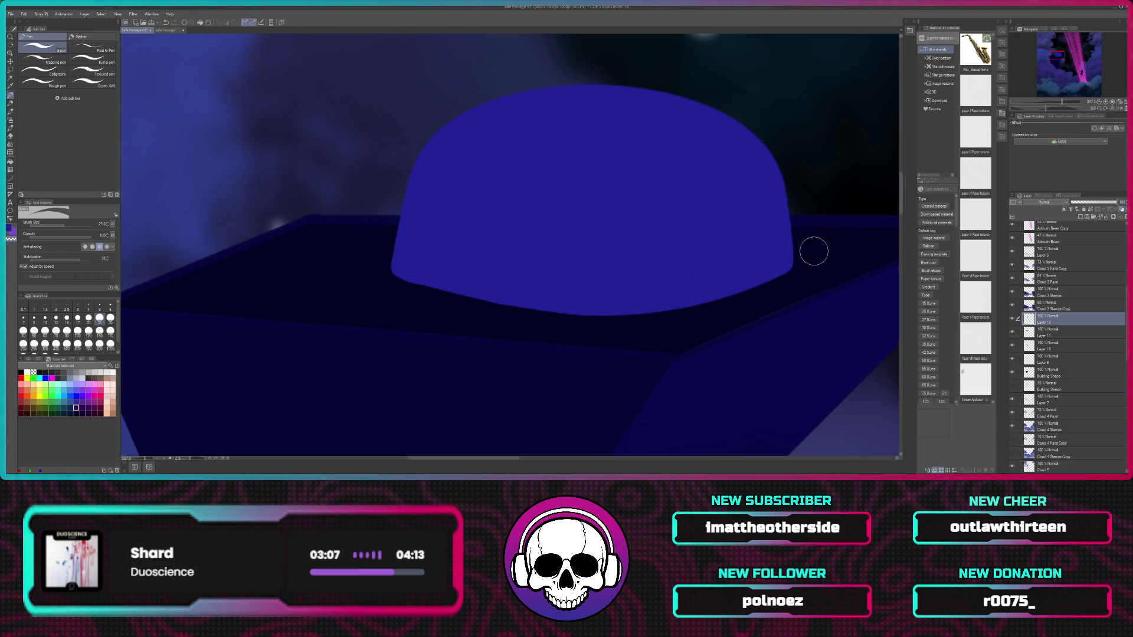
Step: Zoom out to review the scene with the pink light beams and switch the colour back to blue
scroll(799, 246, down, 3)
scroll(799, 246, down, 3)
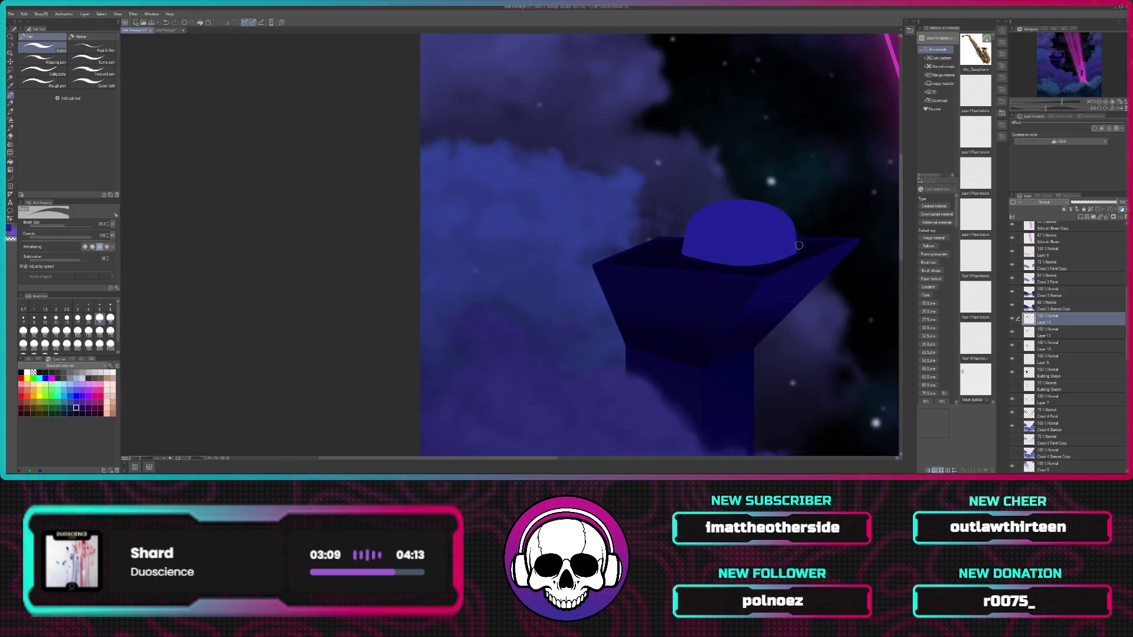
scroll(799, 246, down, 1)
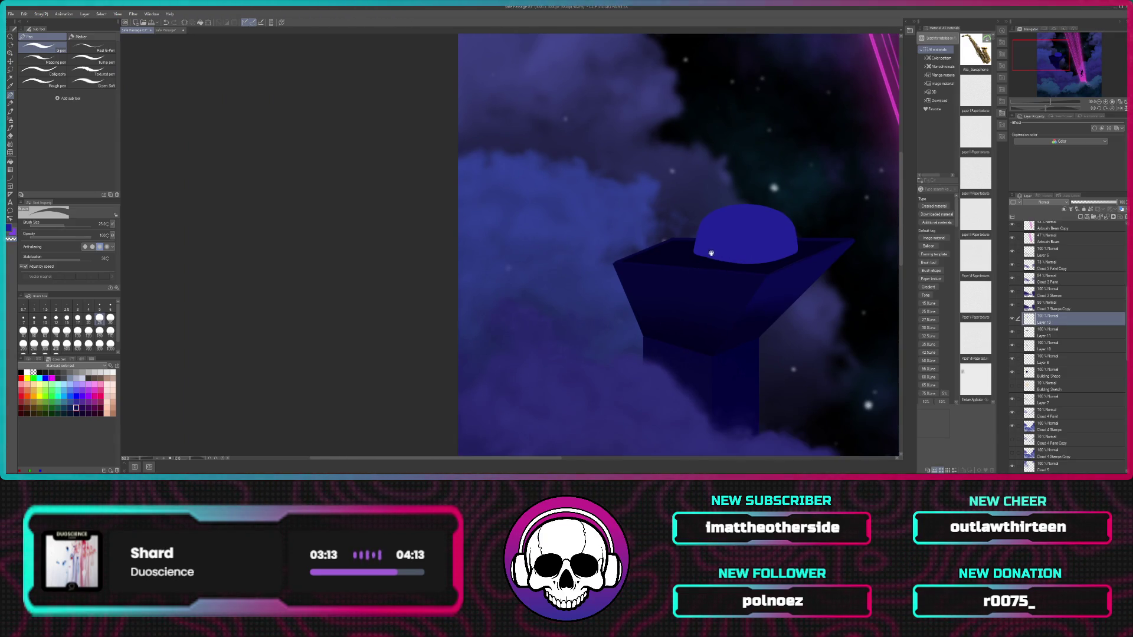
drag(830, 278, 618, 272)
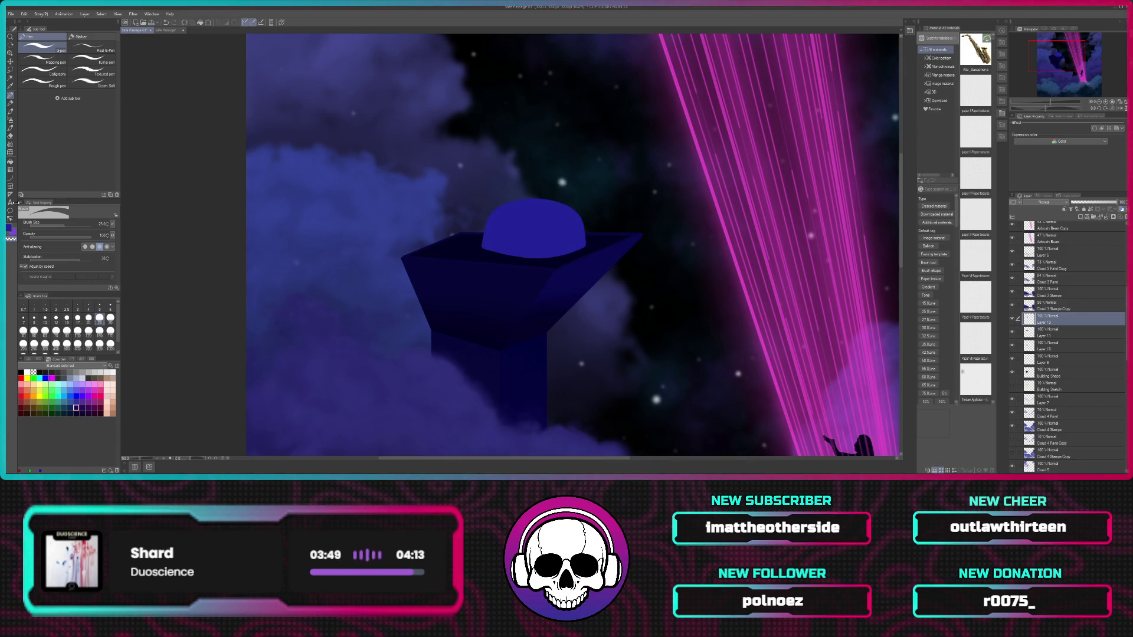
click(9, 230)
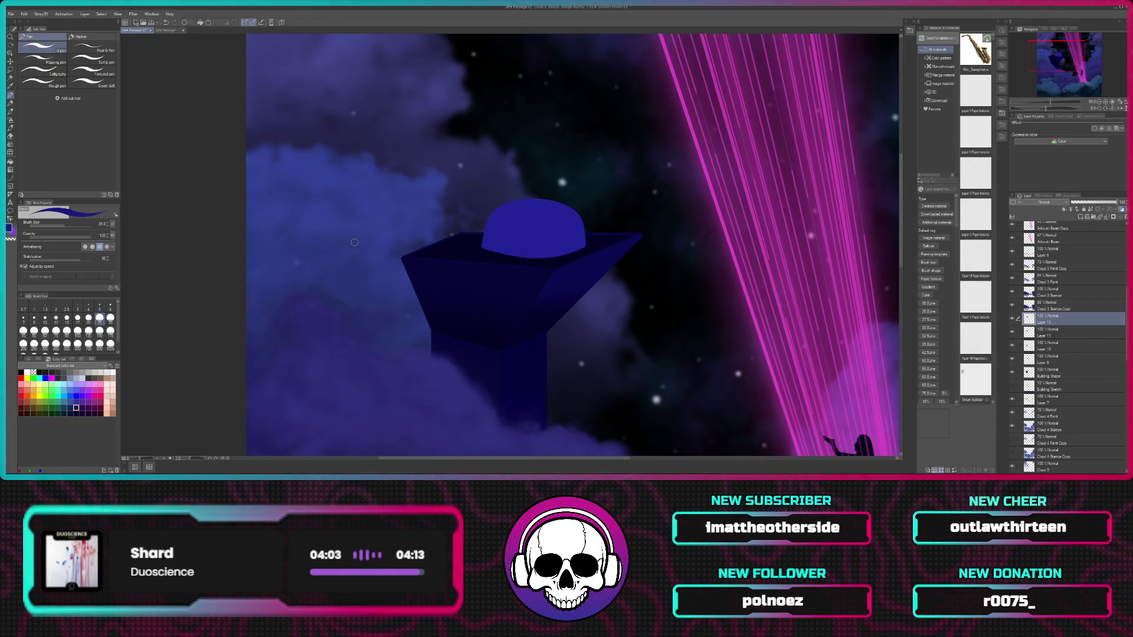
Step: Zoom back in on the dome and undo a test mark on its upper left
scroll(354, 242, up, 2)
scroll(351, 241, up, 1)
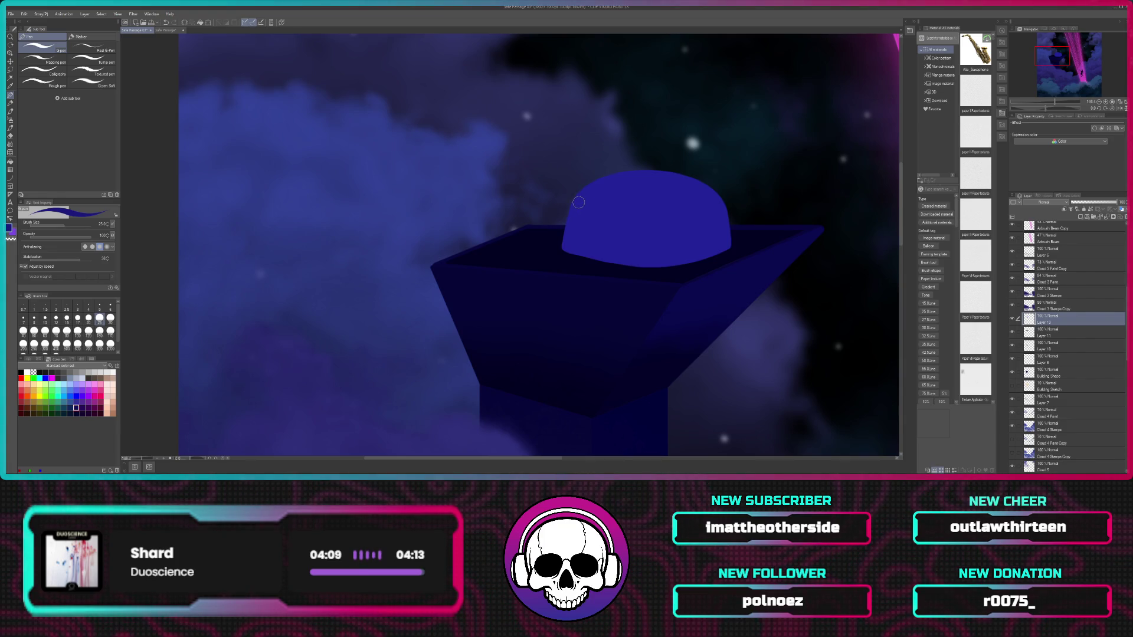
drag(578, 201, 584, 206)
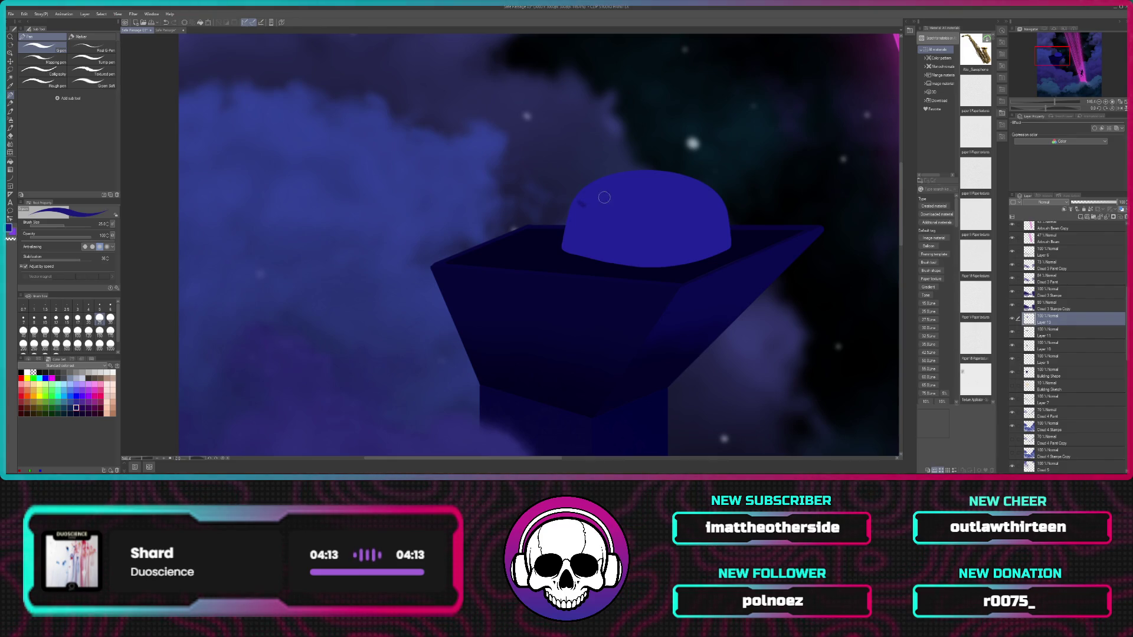
key(ctrl+z)
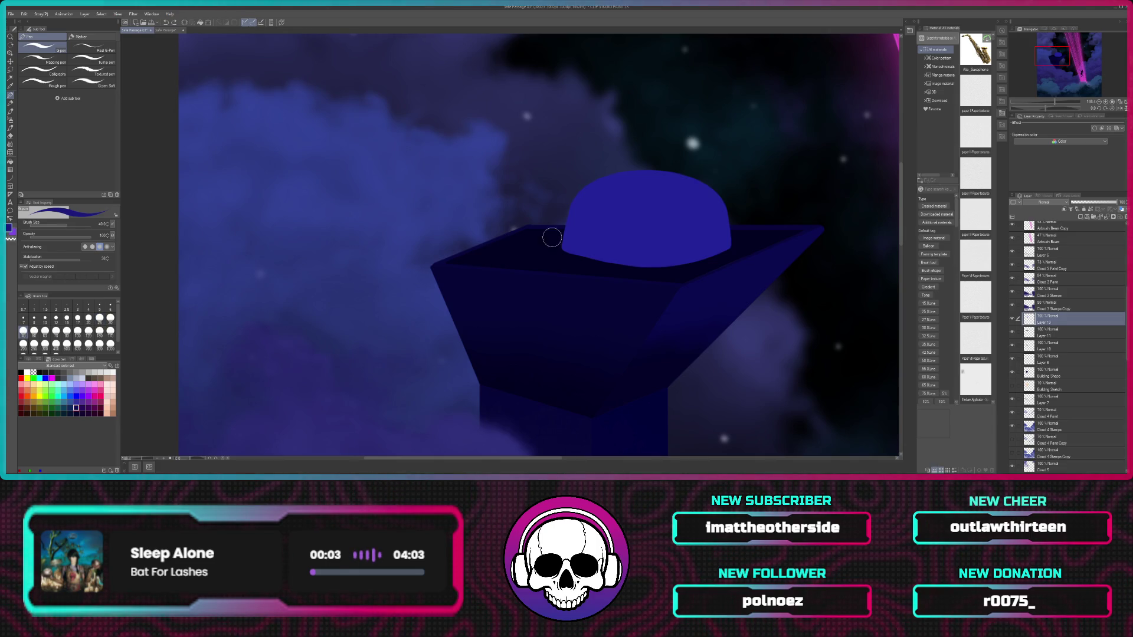
Step: Brush a darker blue band across the dome's upper area, hooking it down at the right end
drag(586, 209, 659, 218)
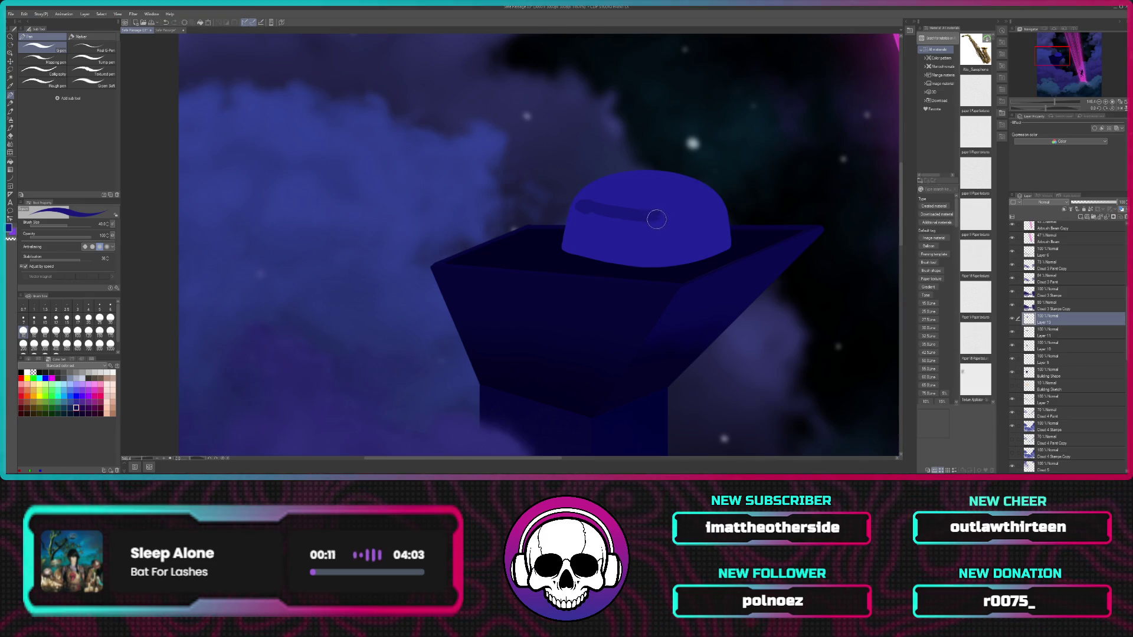
drag(653, 213, 654, 233)
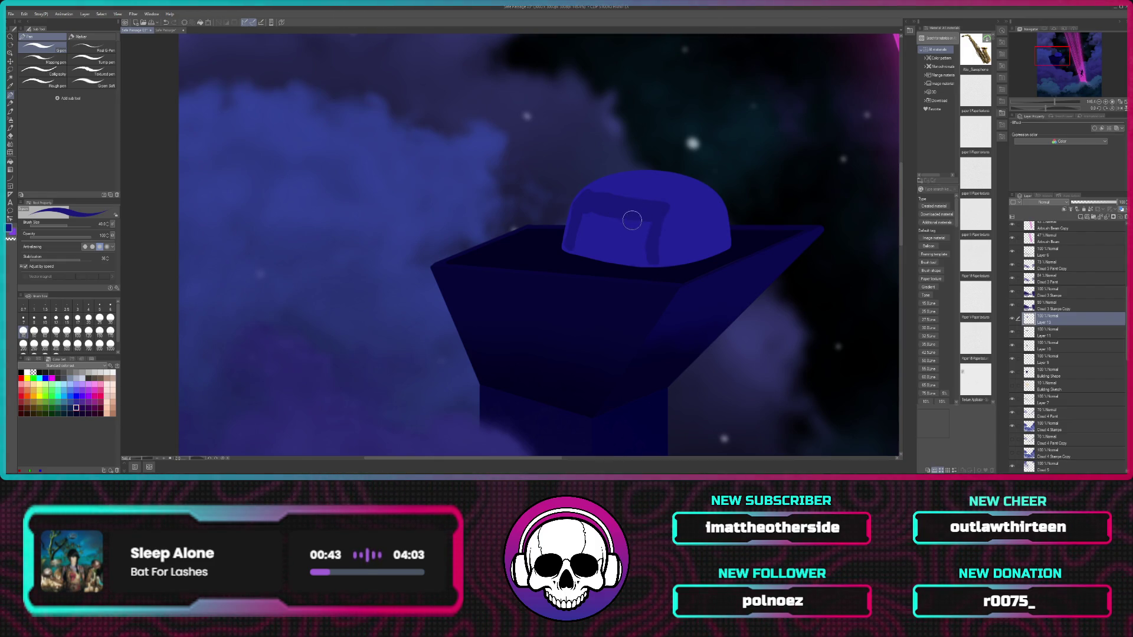
Step: Shade the panel's left side, repaint its right edge after an undo, and stroke along its bottom edge
scroll(624, 230, up, 2)
scroll(624, 232, up, 2)
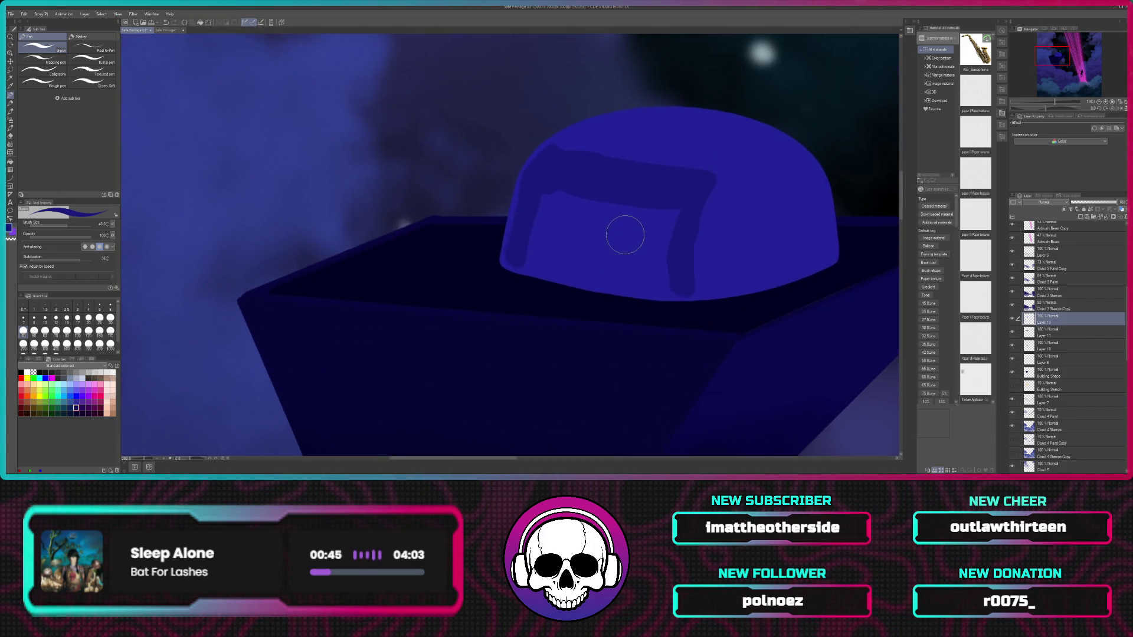
scroll(629, 222, up, 2)
mouse_move(501, 157)
mouse_down()
mouse_move(475, 285)
mouse_move(608, 192)
mouse_move(756, 160)
mouse_move(744, 159)
mouse_move(742, 319)
mouse_move(729, 258)
mouse_up()
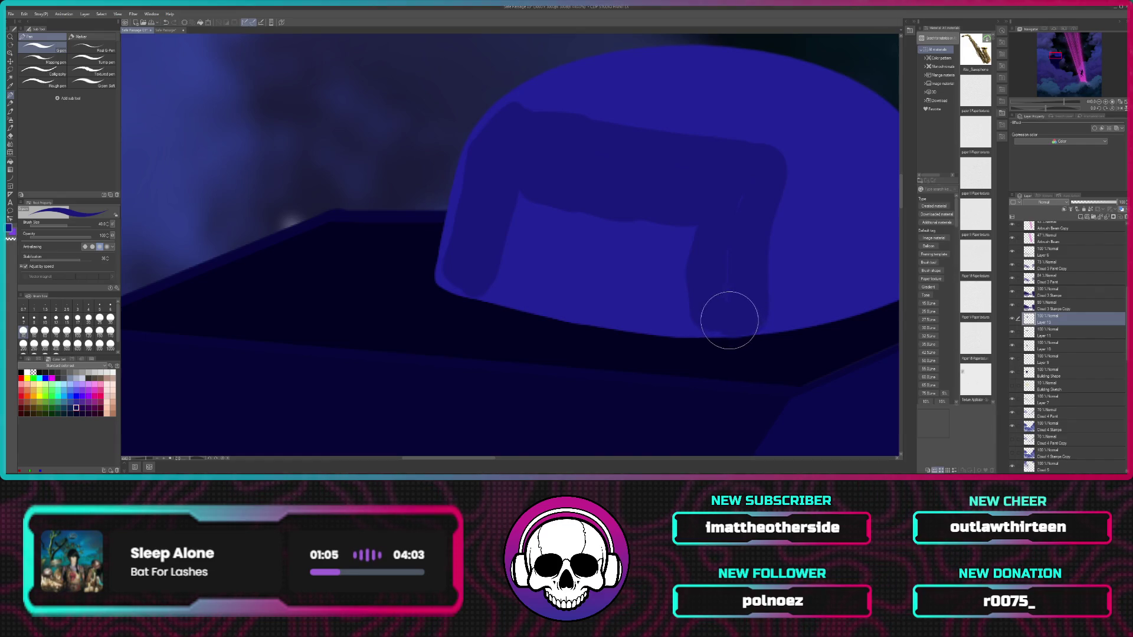
key(ctrl+z)
drag(760, 158, 740, 310)
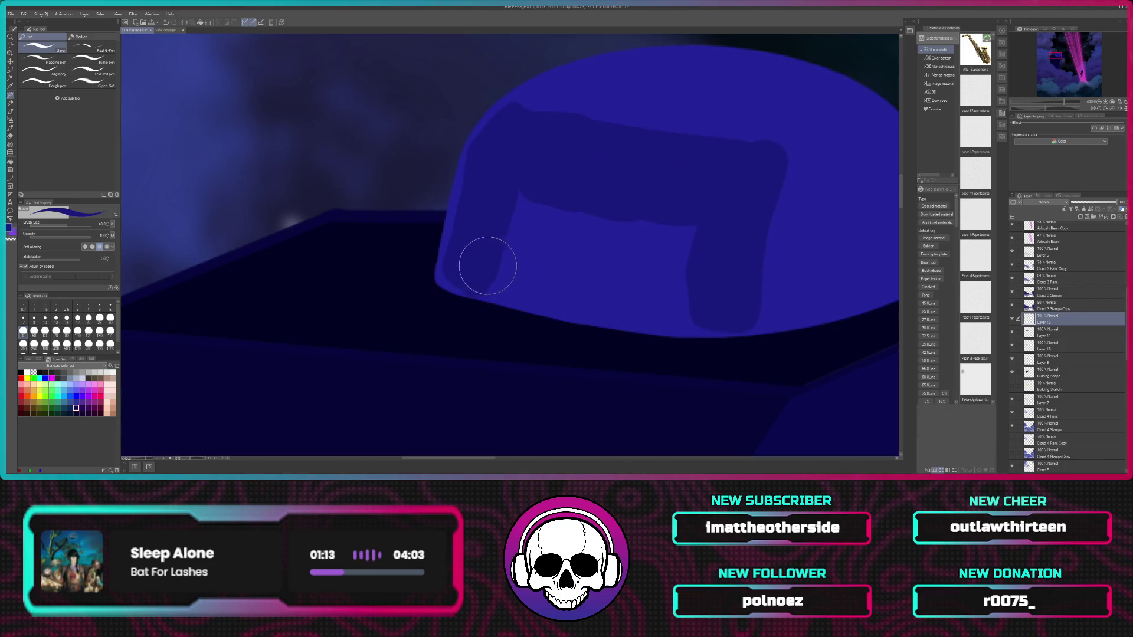
mouse_move(496, 279)
mouse_down()
mouse_move(706, 313)
mouse_move(601, 269)
mouse_move(700, 222)
mouse_up()
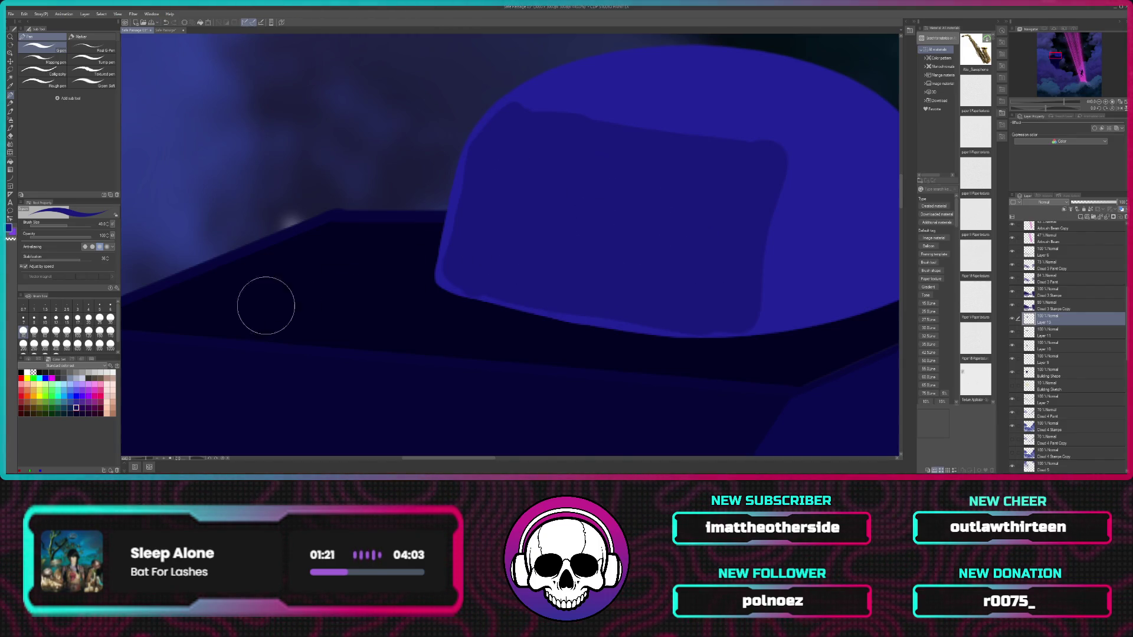
Step: Set the Pen brush to size 17 and touch up the dome panel's shading edges
click(77, 318)
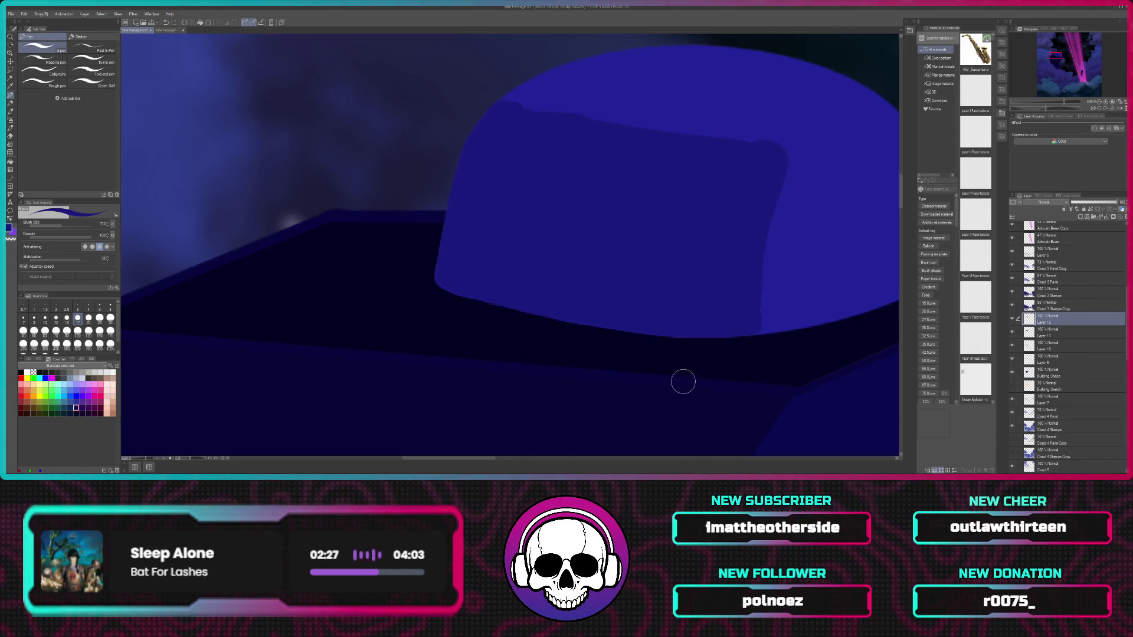
click(11, 136)
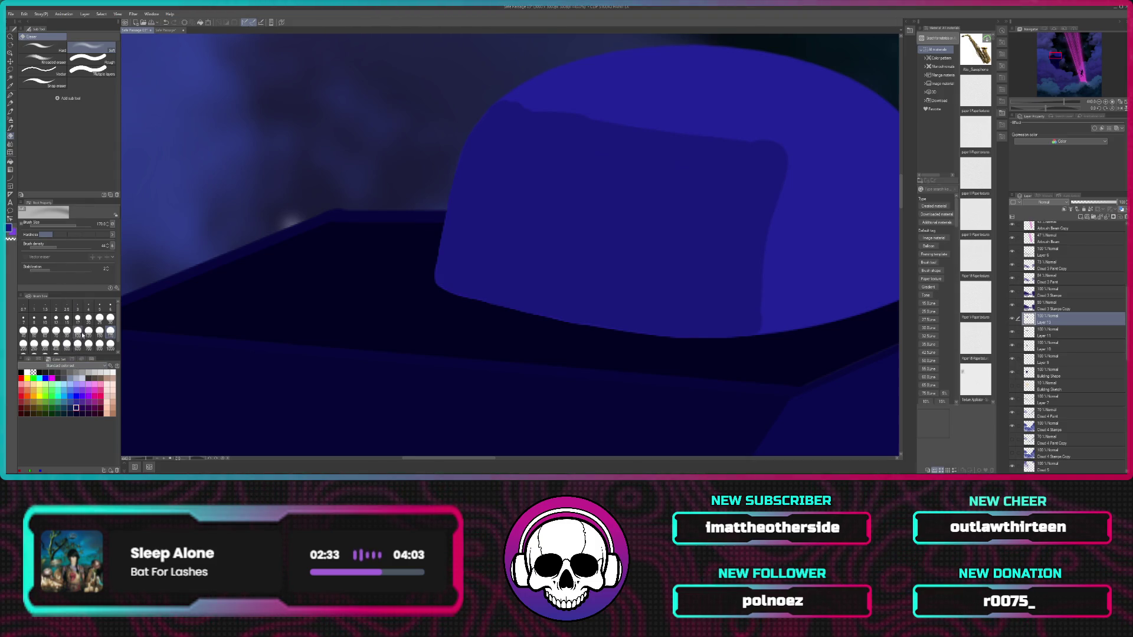
Step: Soften the panel's upper-right corner with a size 70 eraser, undoing the last stroke
click(56, 332)
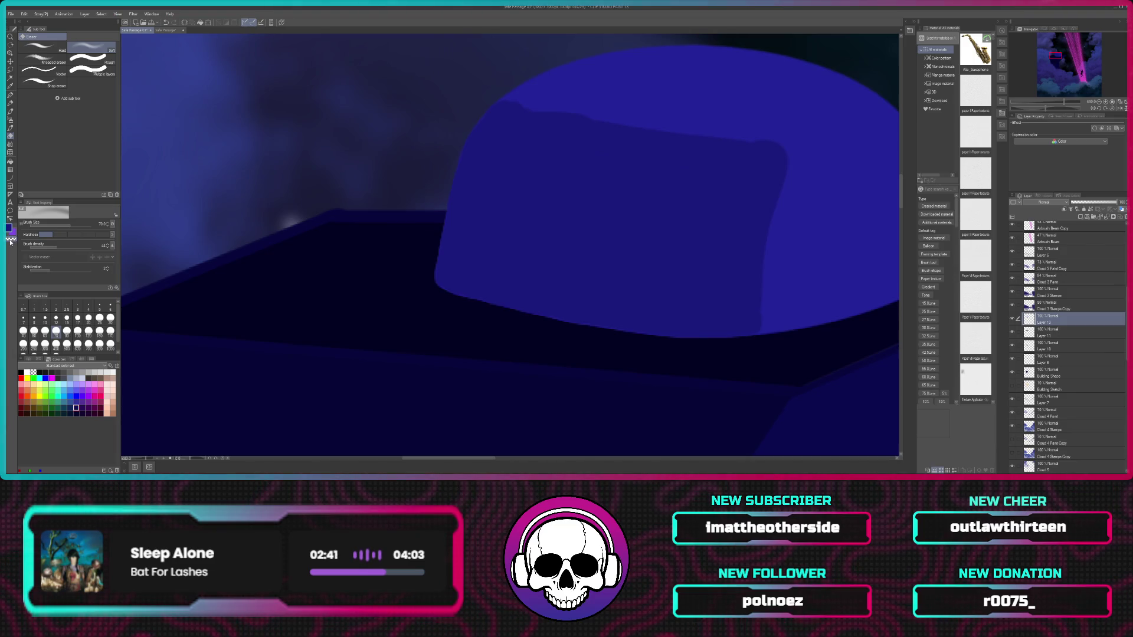
mouse_move(803, 162)
mouse_down()
mouse_move(779, 140)
mouse_move(799, 138)
mouse_move(784, 177)
mouse_up()
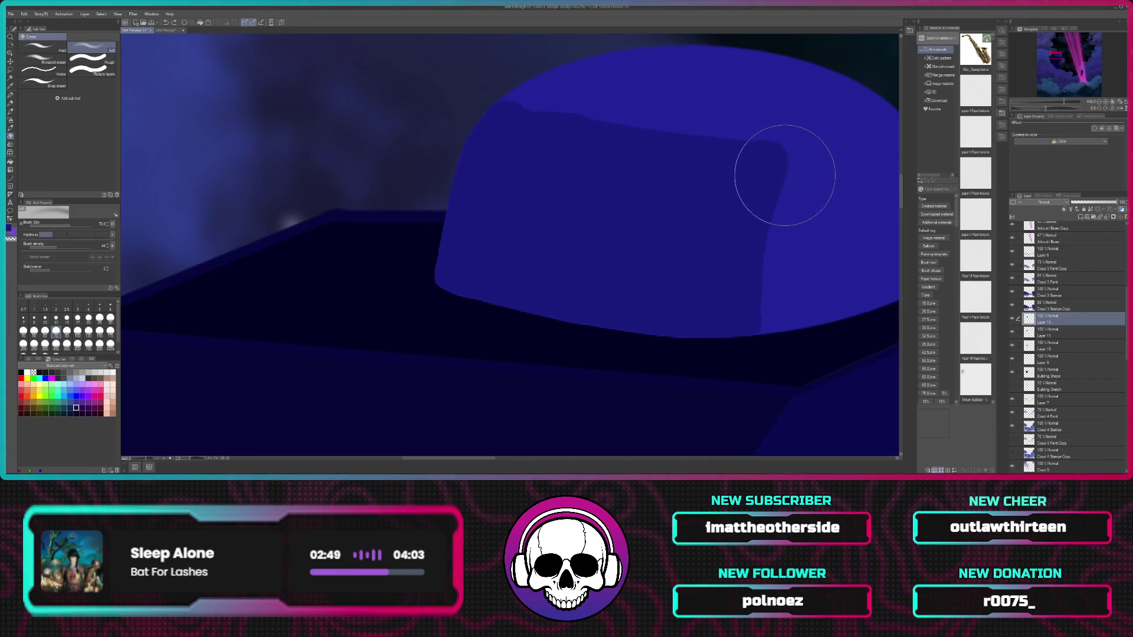
drag(784, 176, 785, 177)
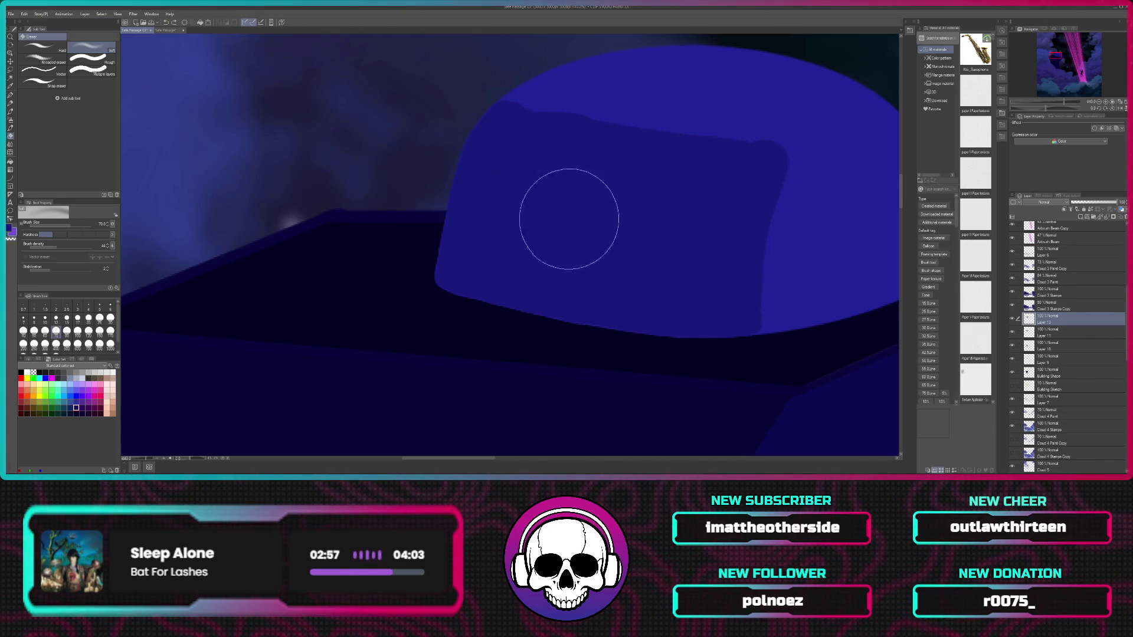
key(i)
key(e)
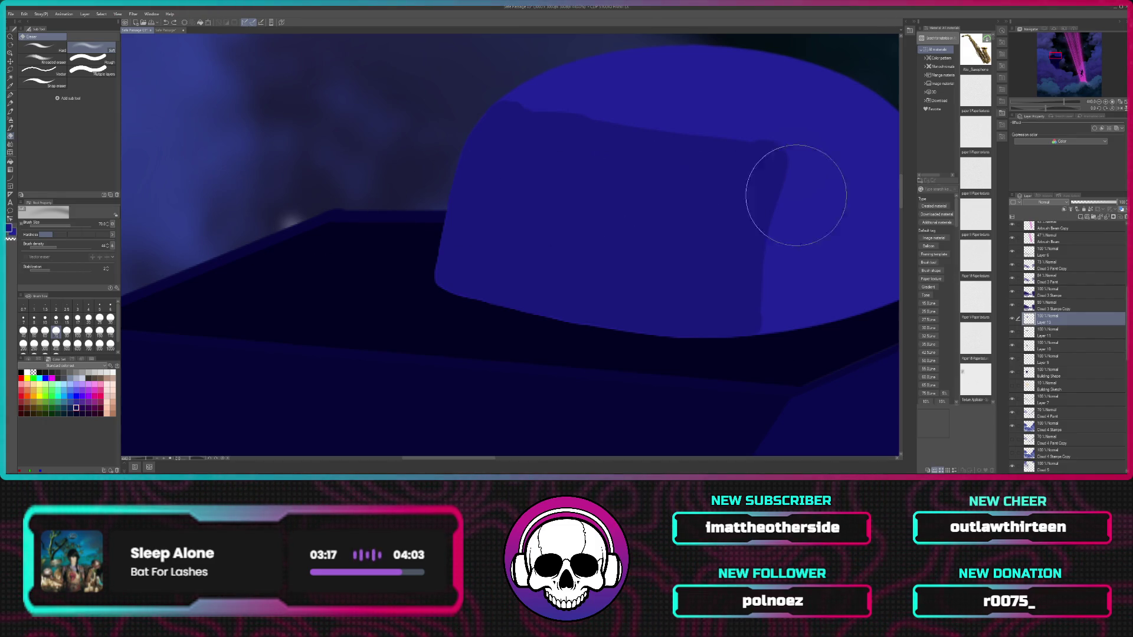
key(i)
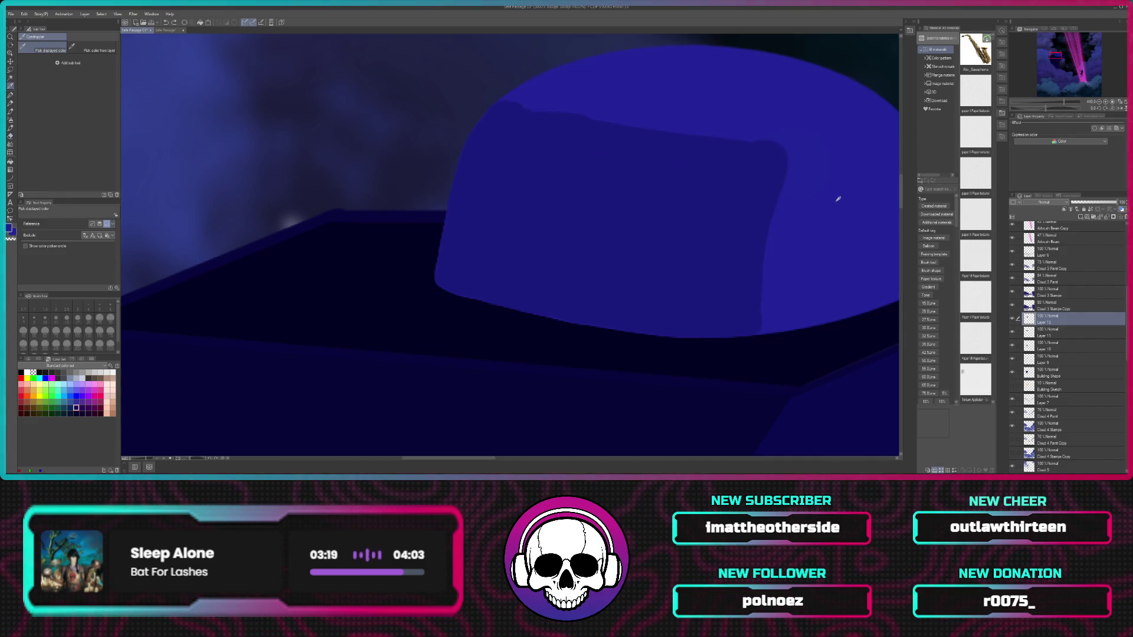
key(e)
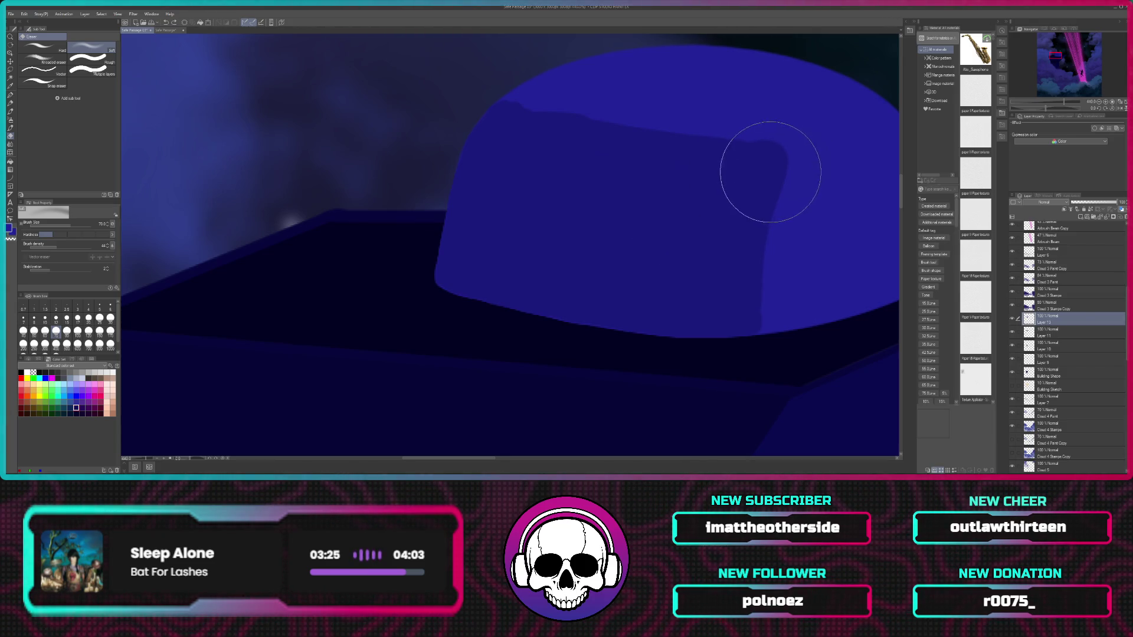
drag(765, 166, 788, 132)
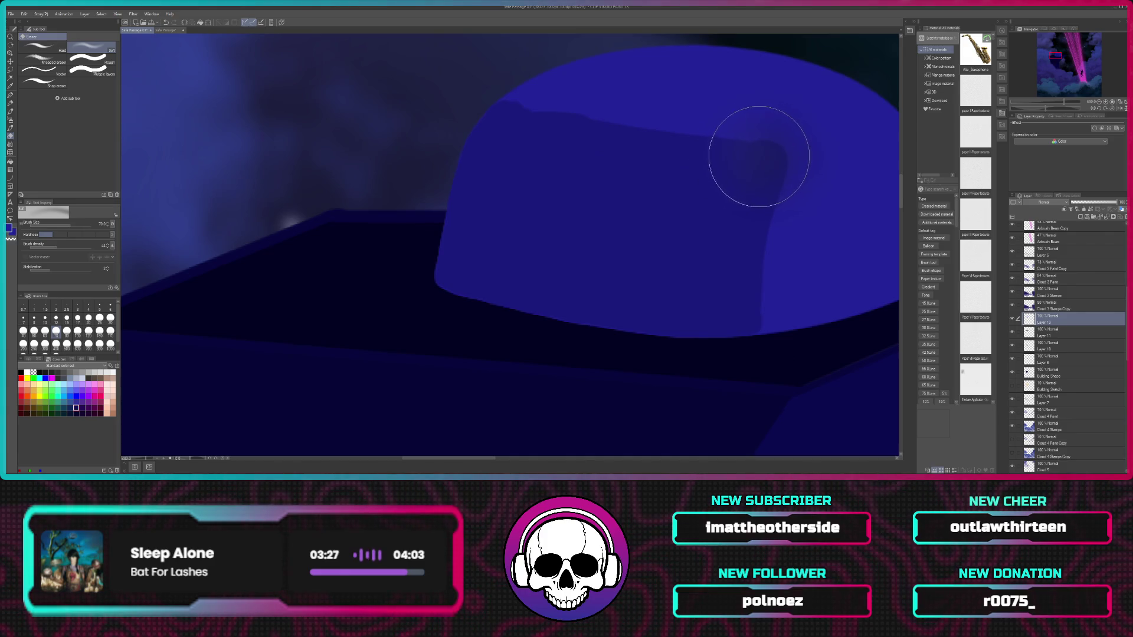
key(ctrl+z)
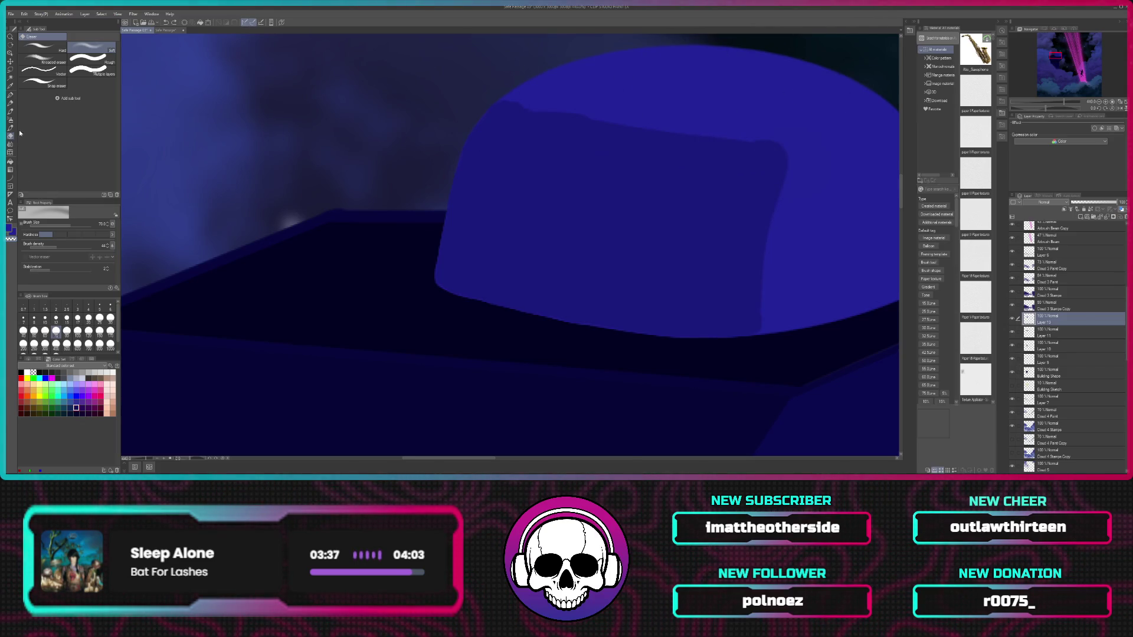
click(9, 96)
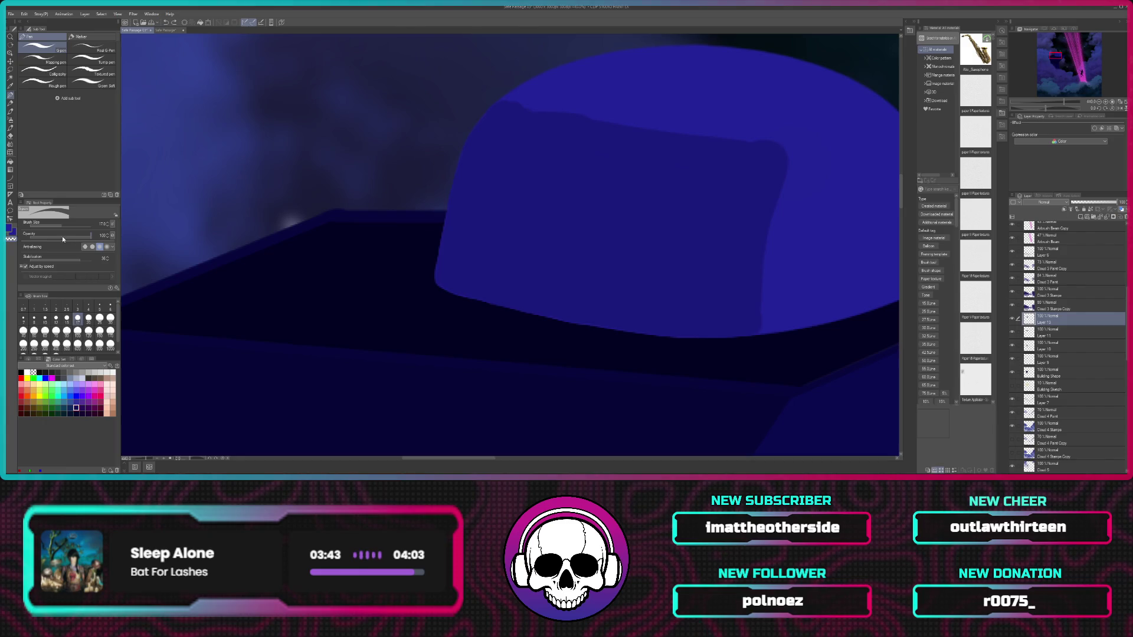
Step: Test dark shading on the dome's top-right at opacity 27, size 70, undo it, and restore opacity 100
click(47, 236)
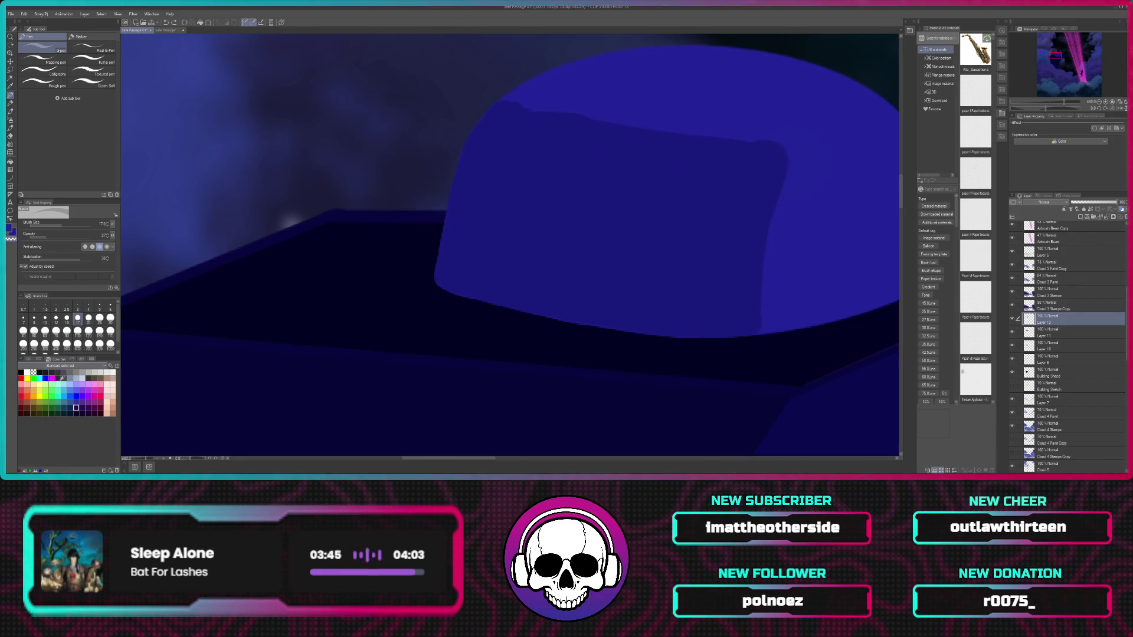
click(57, 331)
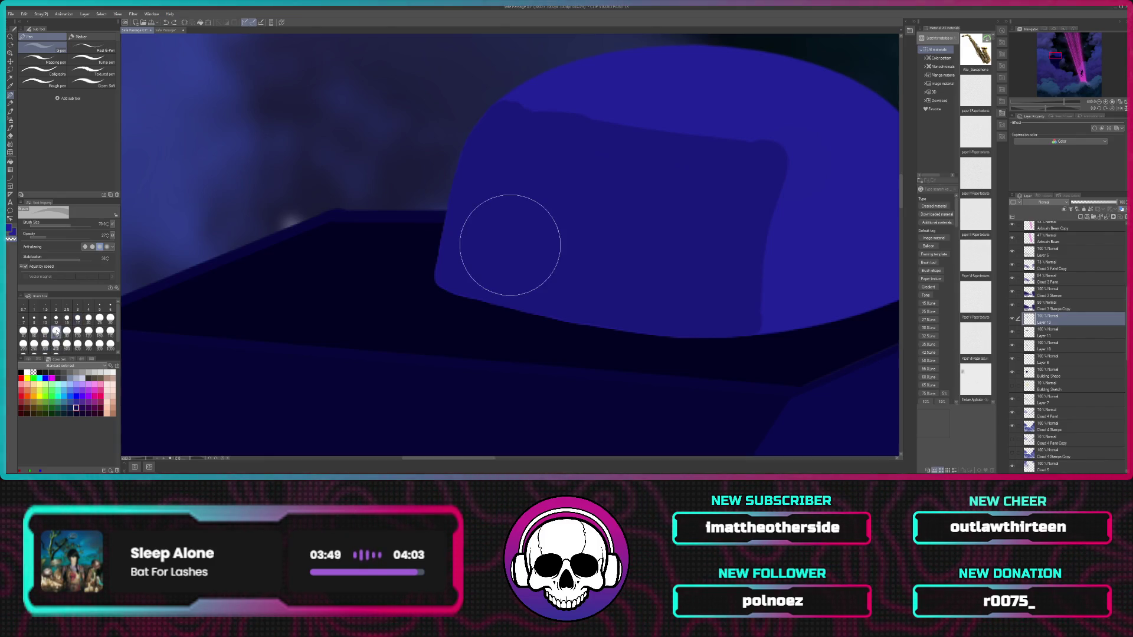
drag(769, 143, 789, 186)
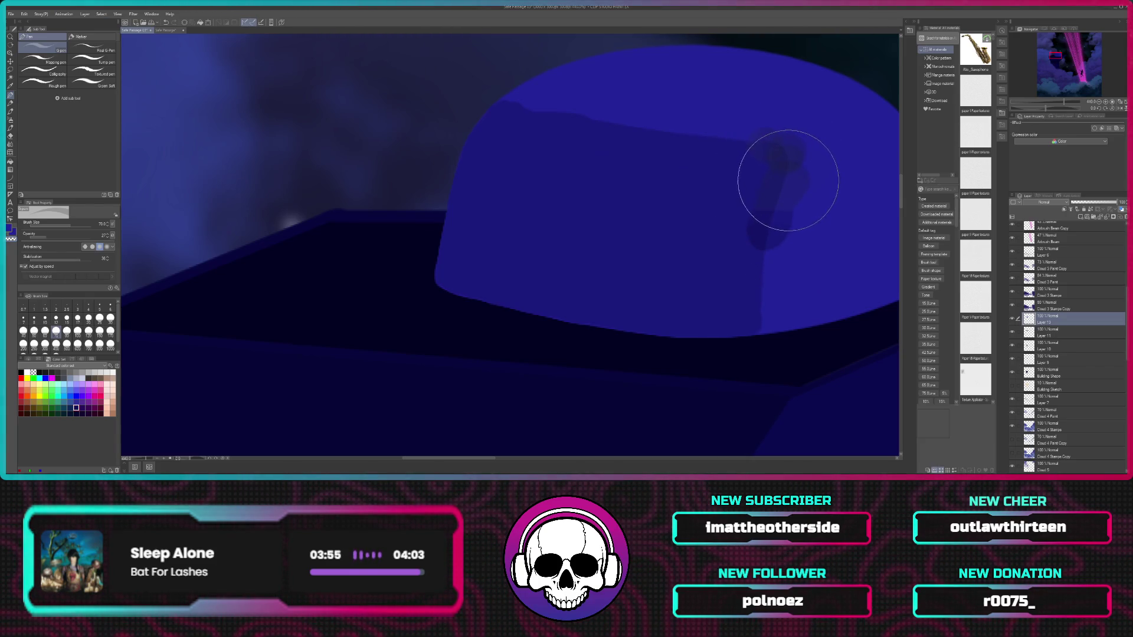
key(ctrl+z)
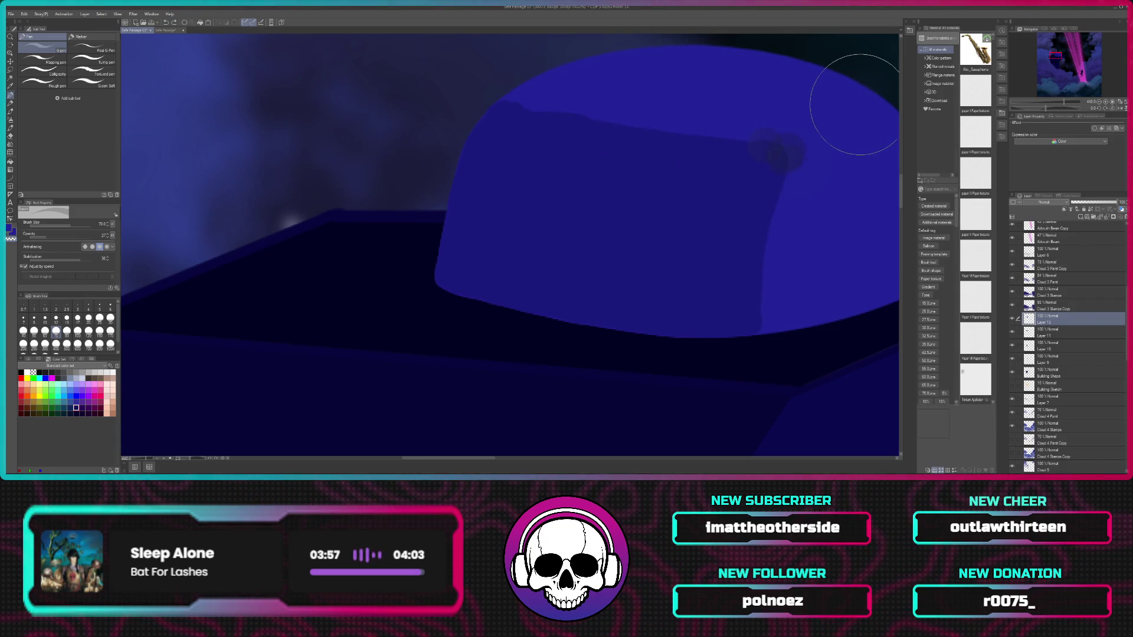
key(ctrl+z)
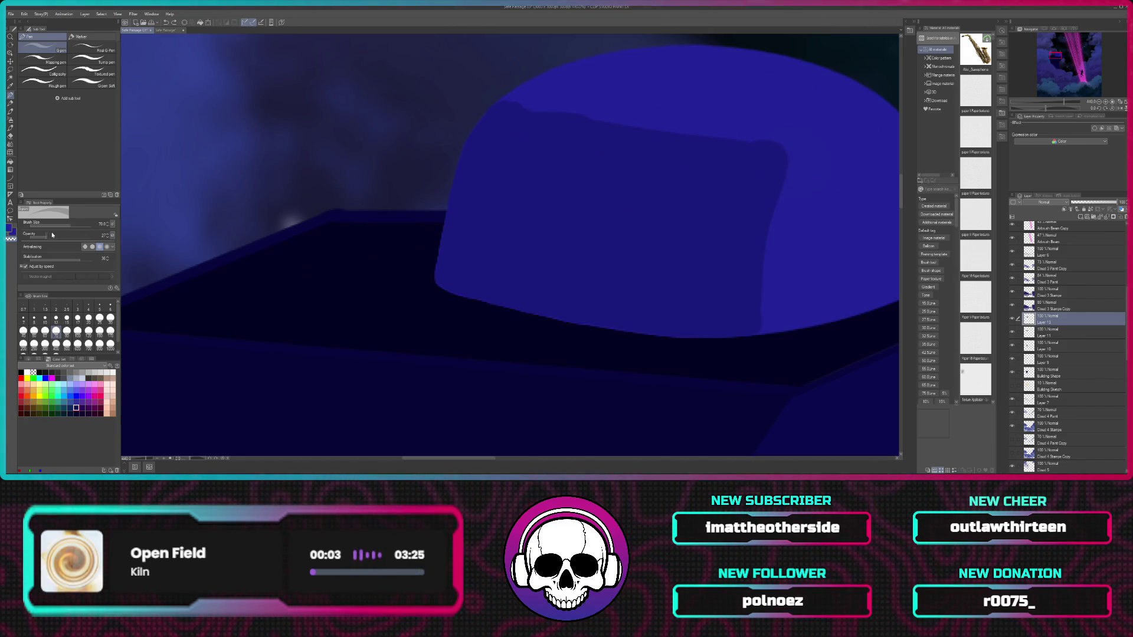
drag(64, 236, 85, 238)
click(762, 159)
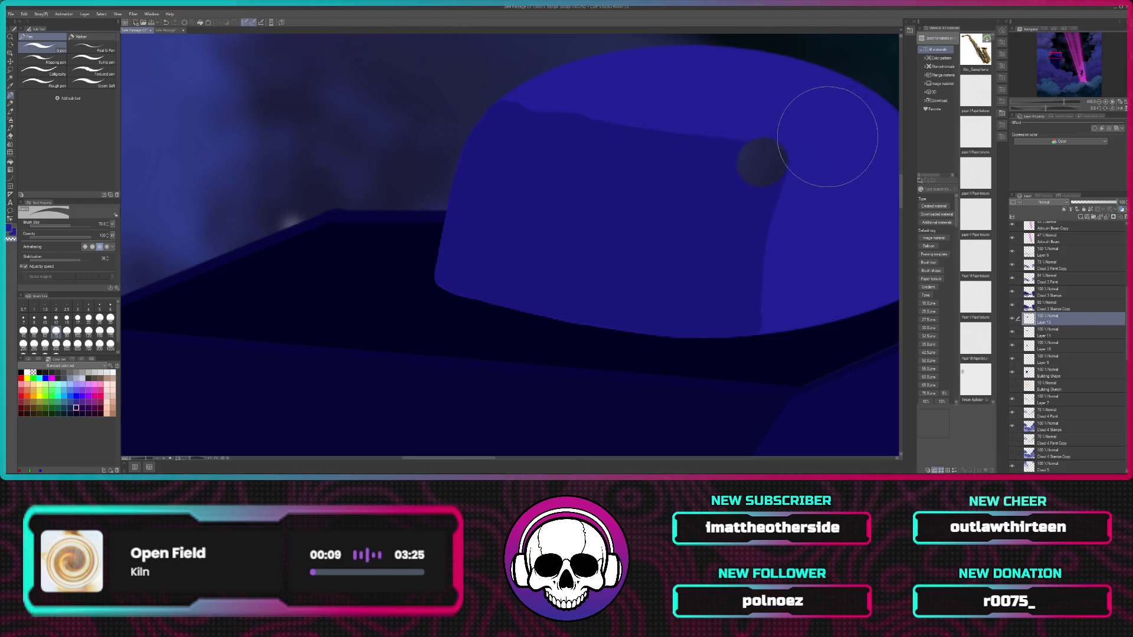
key(ctrl+z)
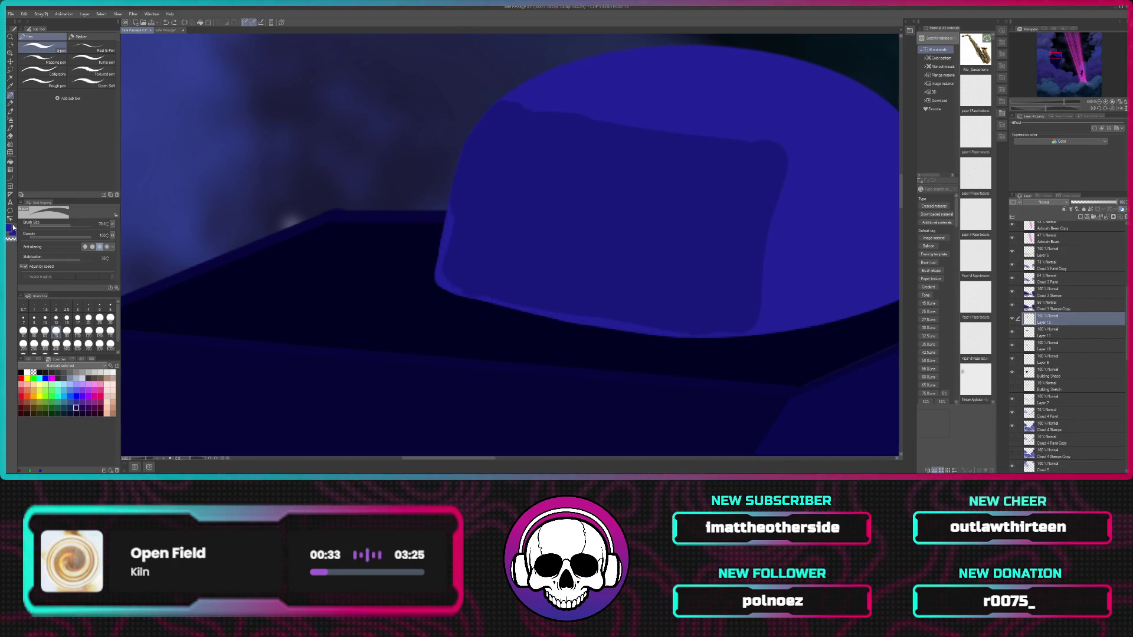
Step: Undo the dark panel strokes to leave the dome plain blue, and add Layer 14 above Layer 13
key(ctrl+z)
key(ctrl+z)
key(ctrl+z)
key(ctrl+z)
key(ctrl+z)
key(ctrl+z)
key(ctrl+z)
key(ctrl+z)
key(ctrl+z)
key(ctrl+z)
key(ctrl+z)
key(ctrl+z)
key(ctrl+z)
key(ctrl+z)
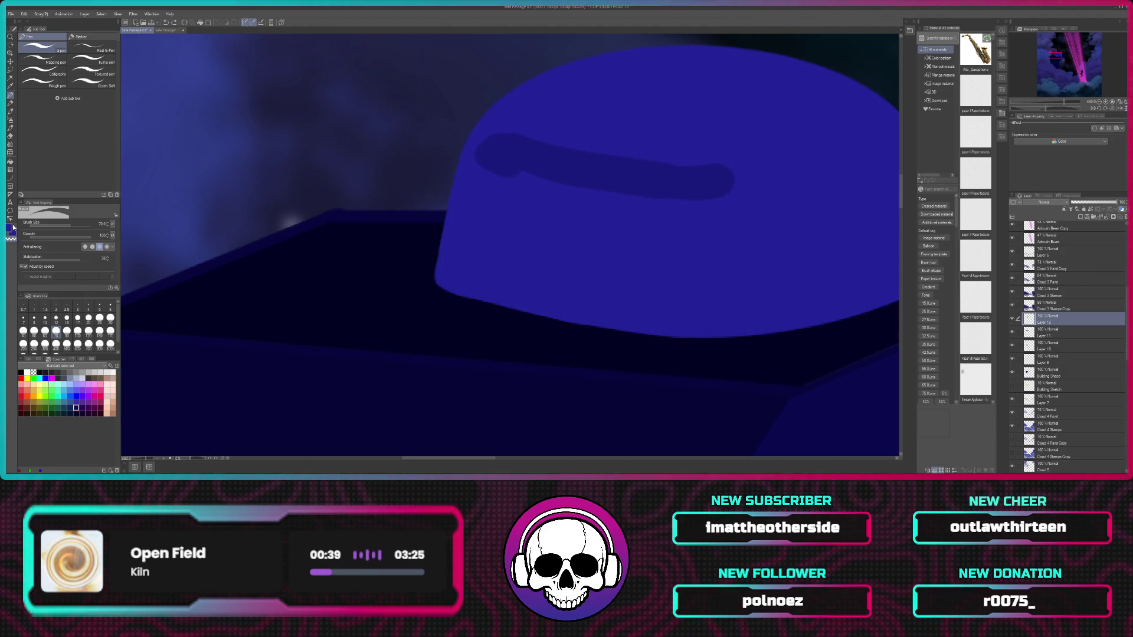
key(ctrl+z)
key(ctrl+z)
key(ctrl+z)
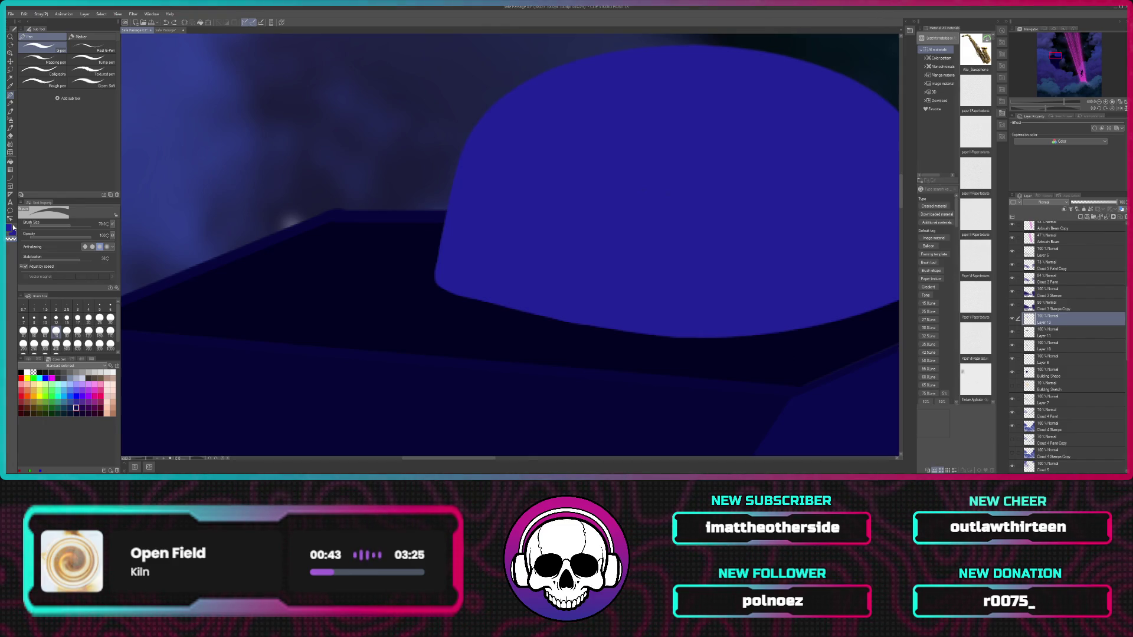
click(1080, 217)
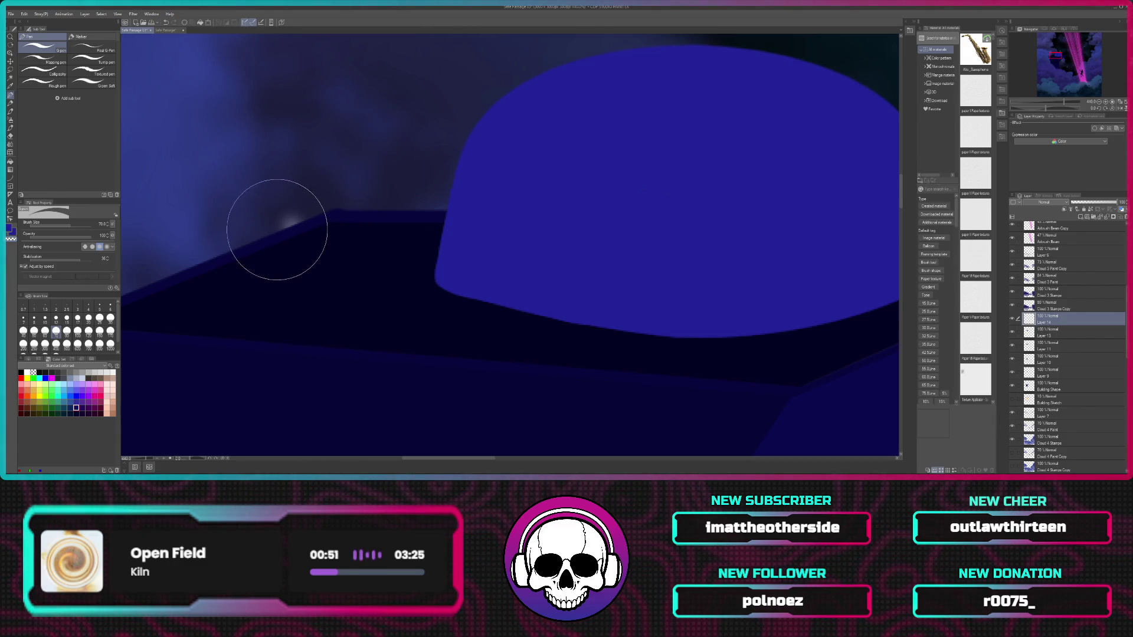
key(i)
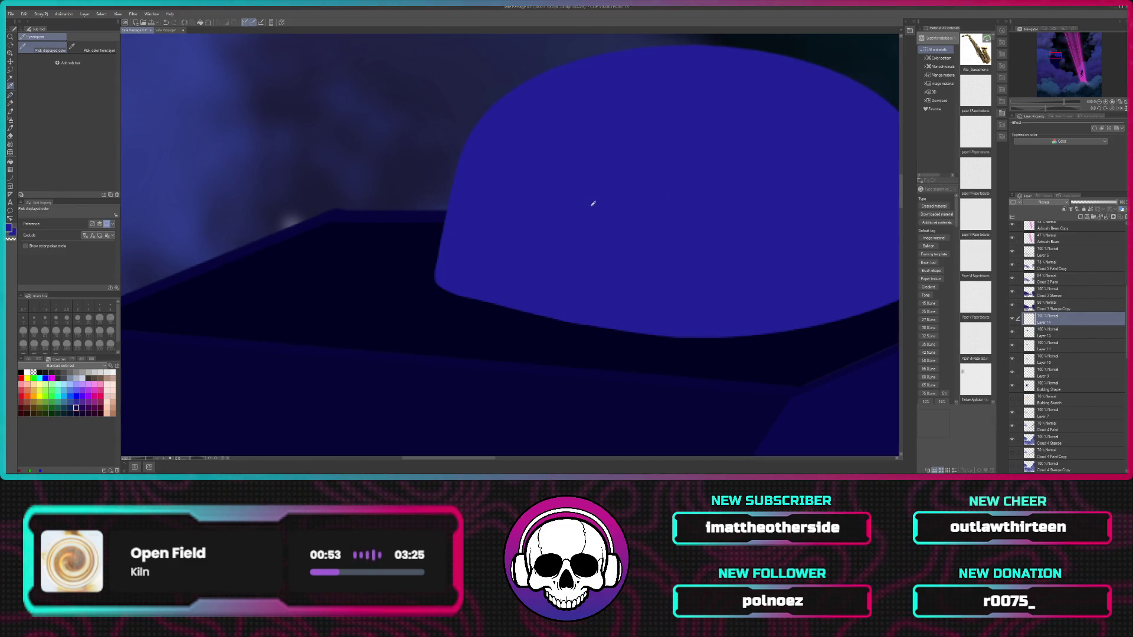
key(p)
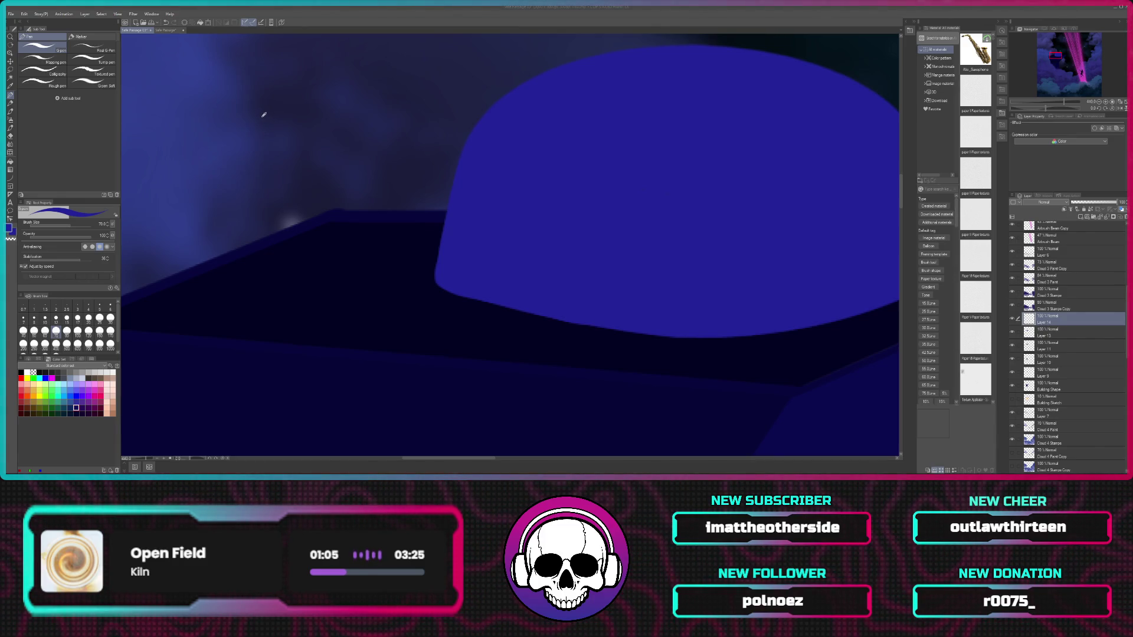
click(364, 61)
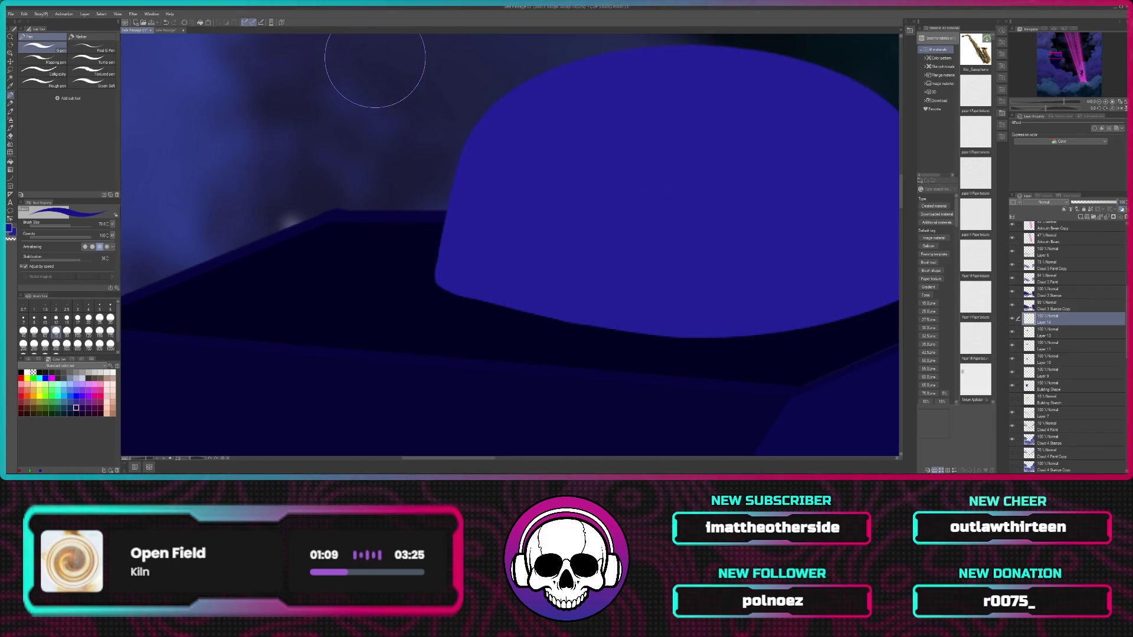
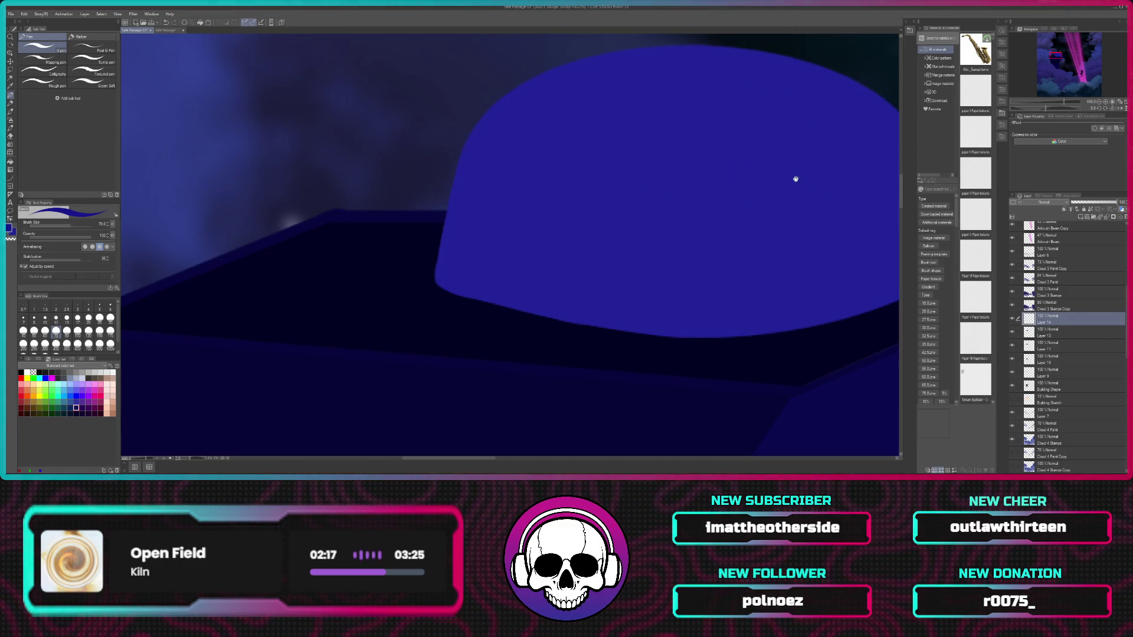
Step: Paint darker blue shading along the dome's top-left edge, then set the brush size to 17
mouse_move(776, 207)
mouse_down()
mouse_move(657, 236)
mouse_move(673, 220)
mouse_up()
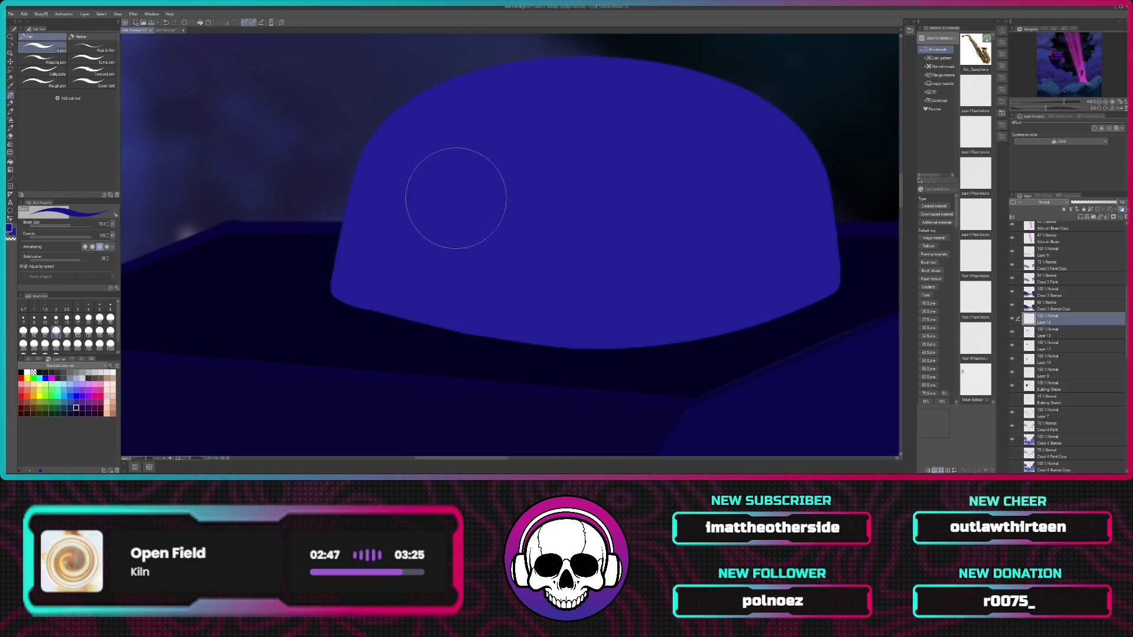
click(417, 174)
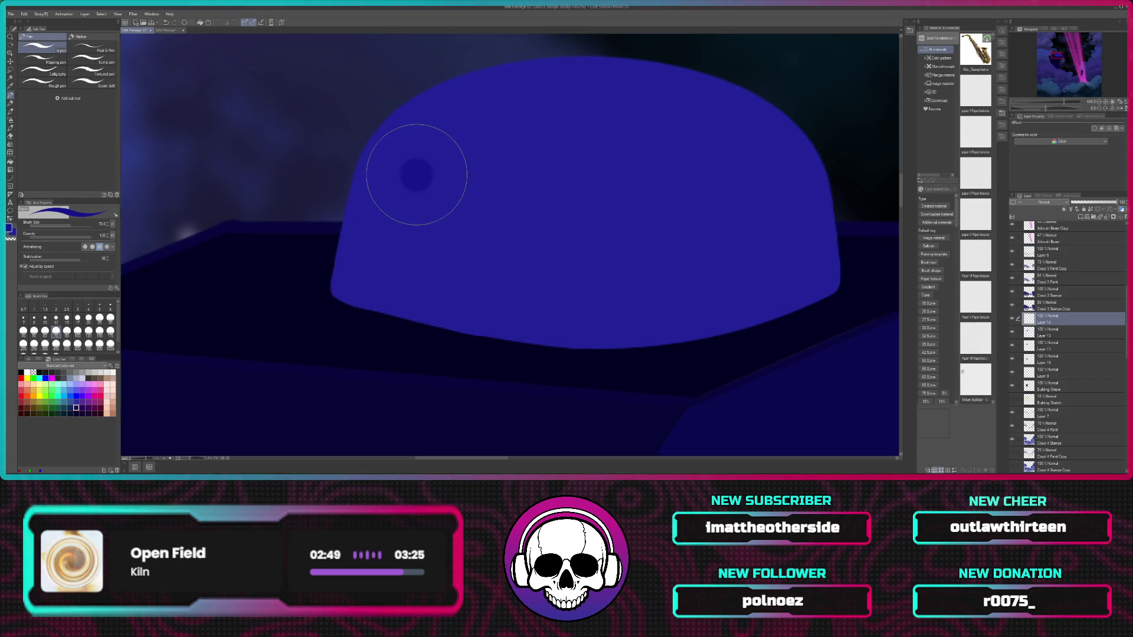
drag(416, 174, 395, 144)
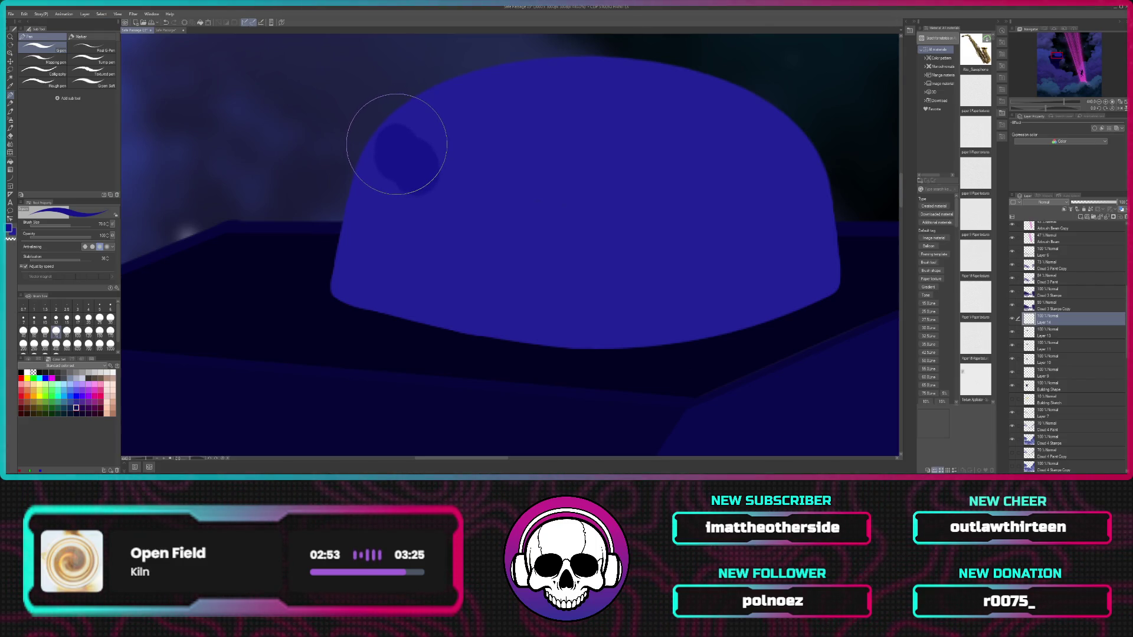
mouse_move(417, 131)
mouse_down()
mouse_move(499, 130)
mouse_move(647, 157)
mouse_move(612, 219)
mouse_move(614, 317)
mouse_move(587, 328)
mouse_move(541, 303)
mouse_move(367, 264)
mouse_move(405, 161)
mouse_move(430, 146)
mouse_move(602, 190)
mouse_move(526, 266)
mouse_move(443, 197)
mouse_move(561, 222)
mouse_move(514, 221)
mouse_up()
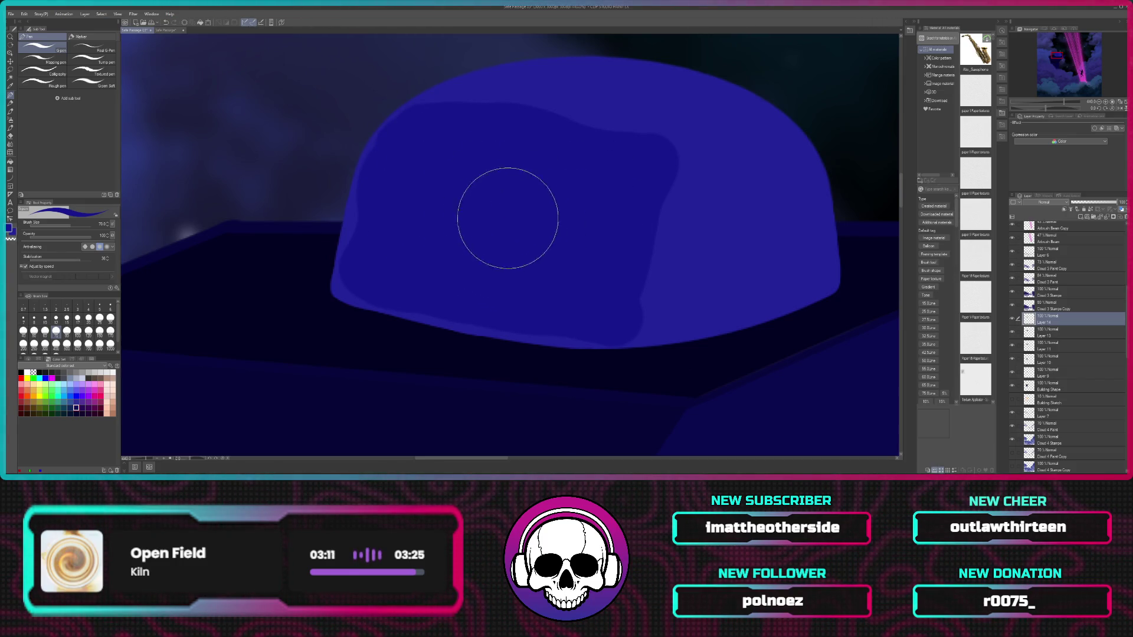
click(77, 317)
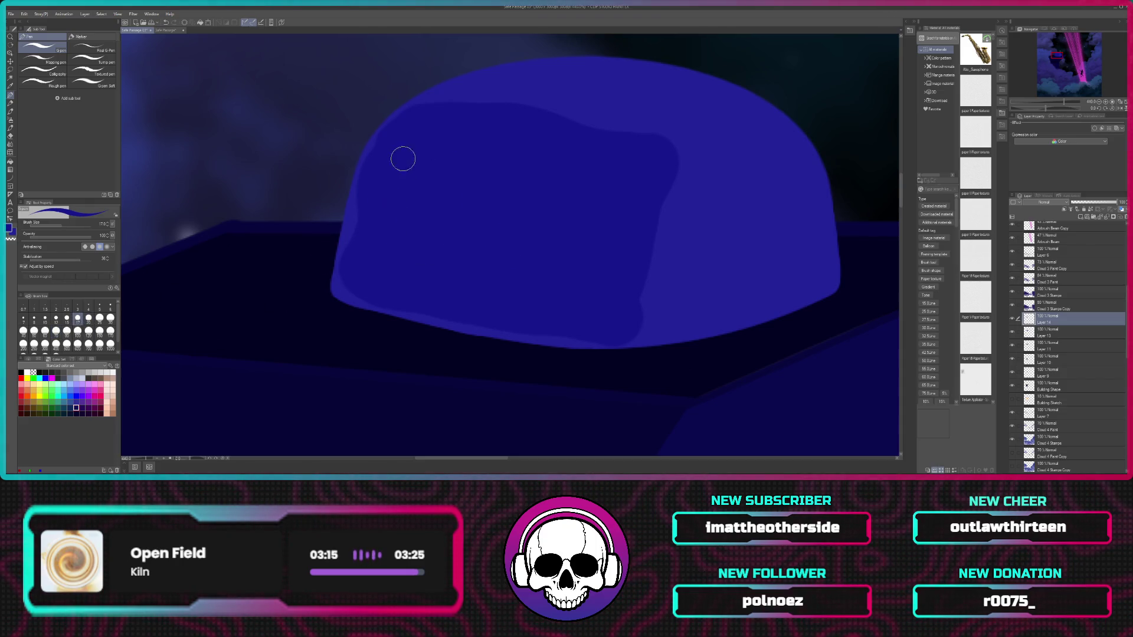
scroll(404, 172, up, 1)
Step: Extend the lighter shading band along the dome's lower edge and down its right side
scroll(404, 171, up, 1)
scroll(408, 170, down, 1)
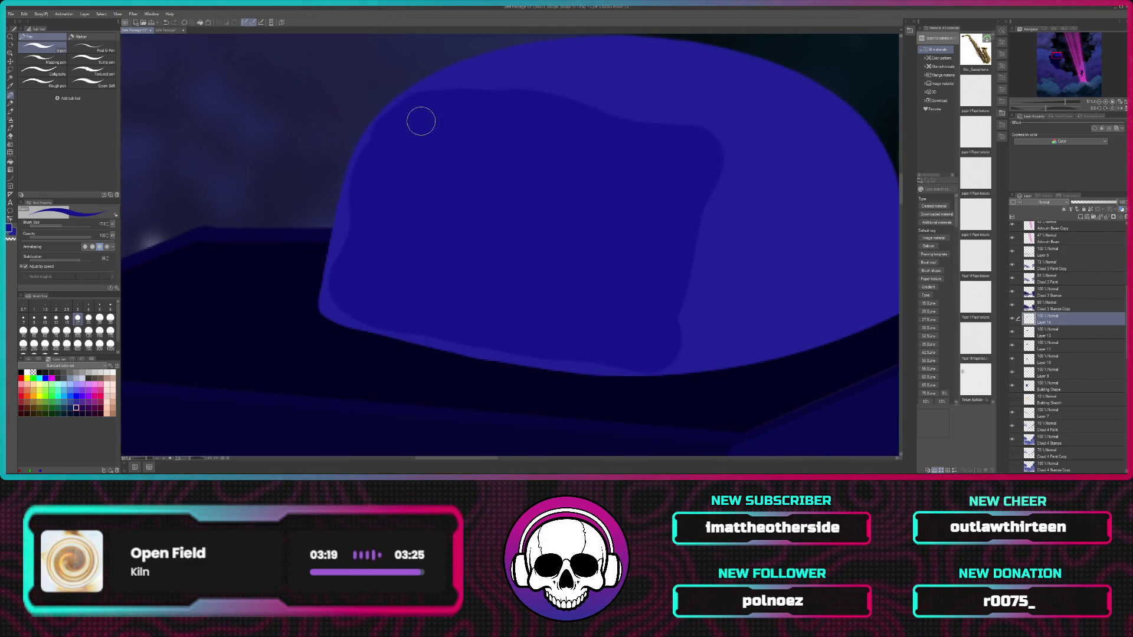
drag(423, 110, 423, 138)
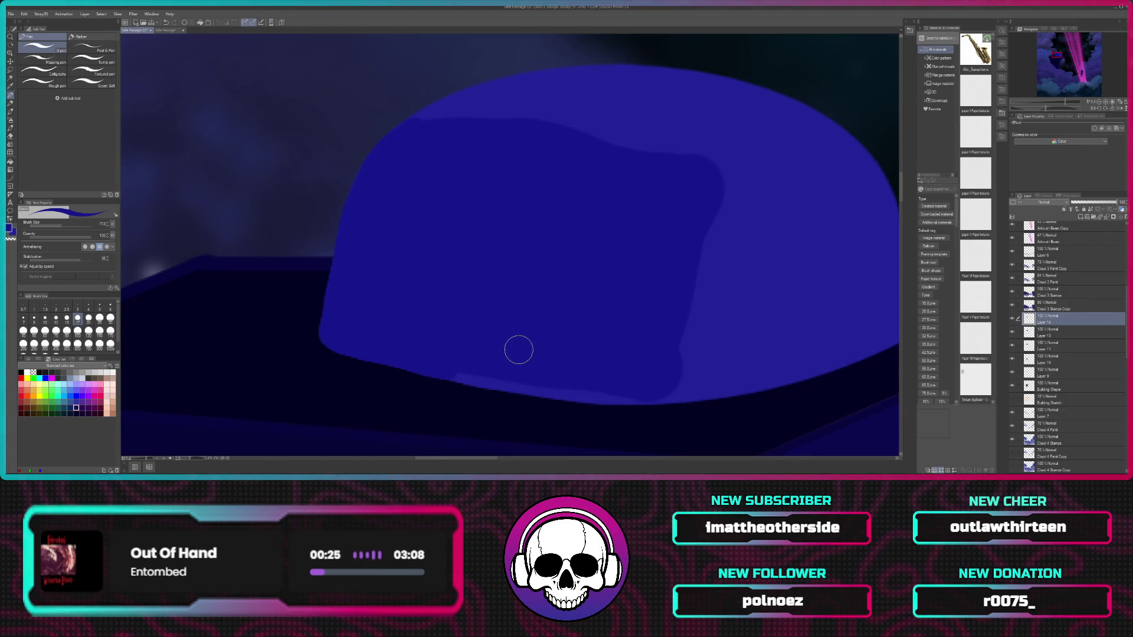
drag(466, 363, 378, 355)
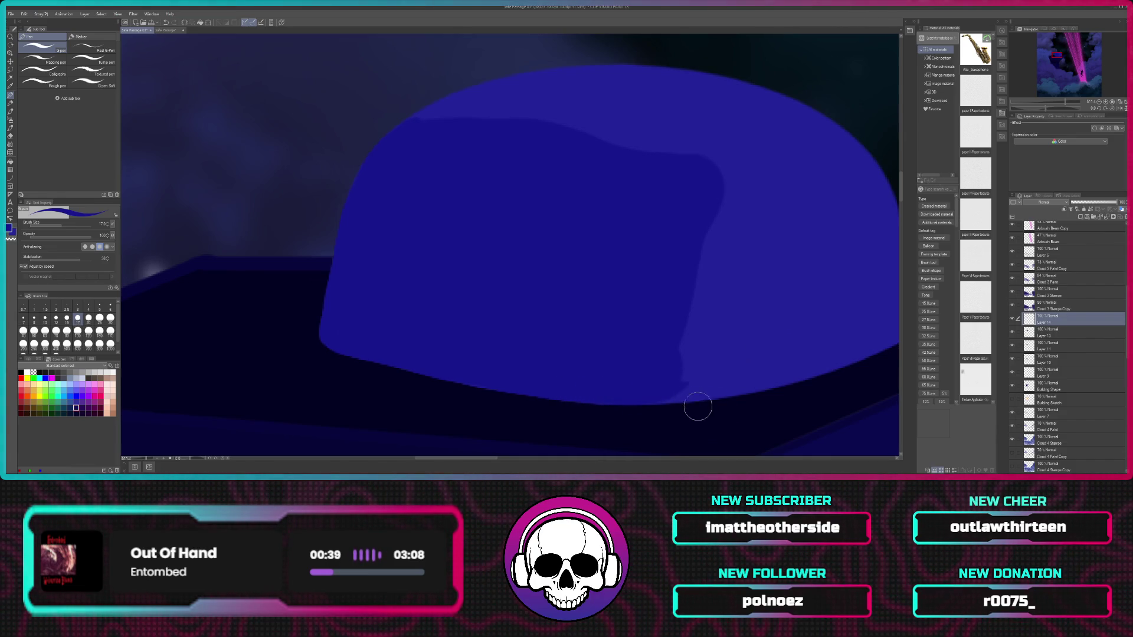
drag(725, 176, 678, 378)
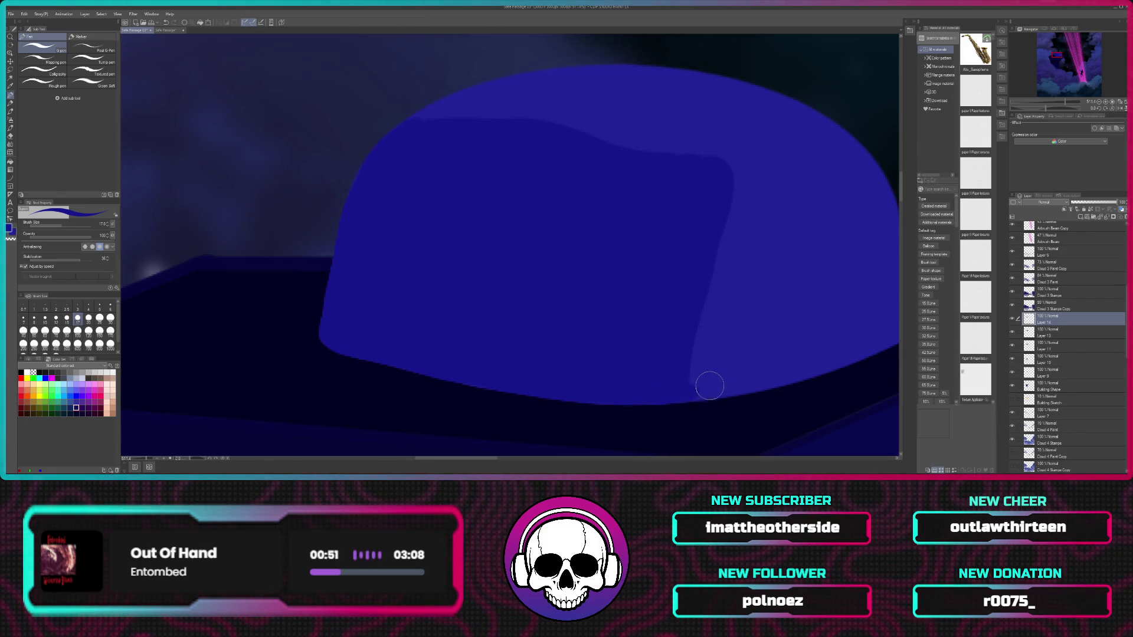
drag(692, 383, 691, 313)
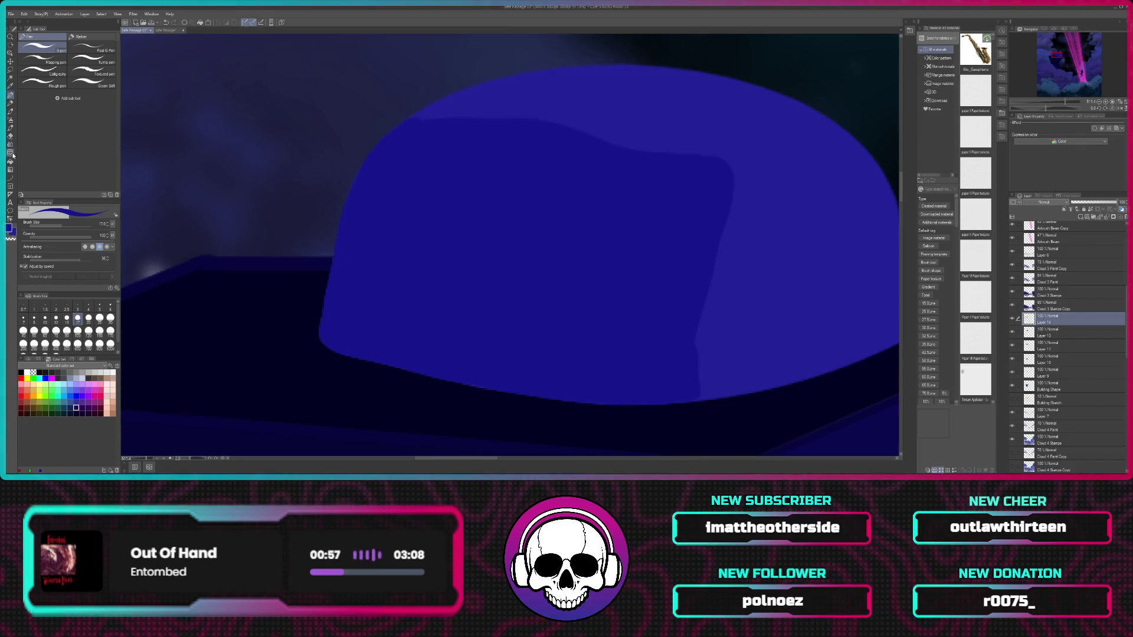
click(9, 136)
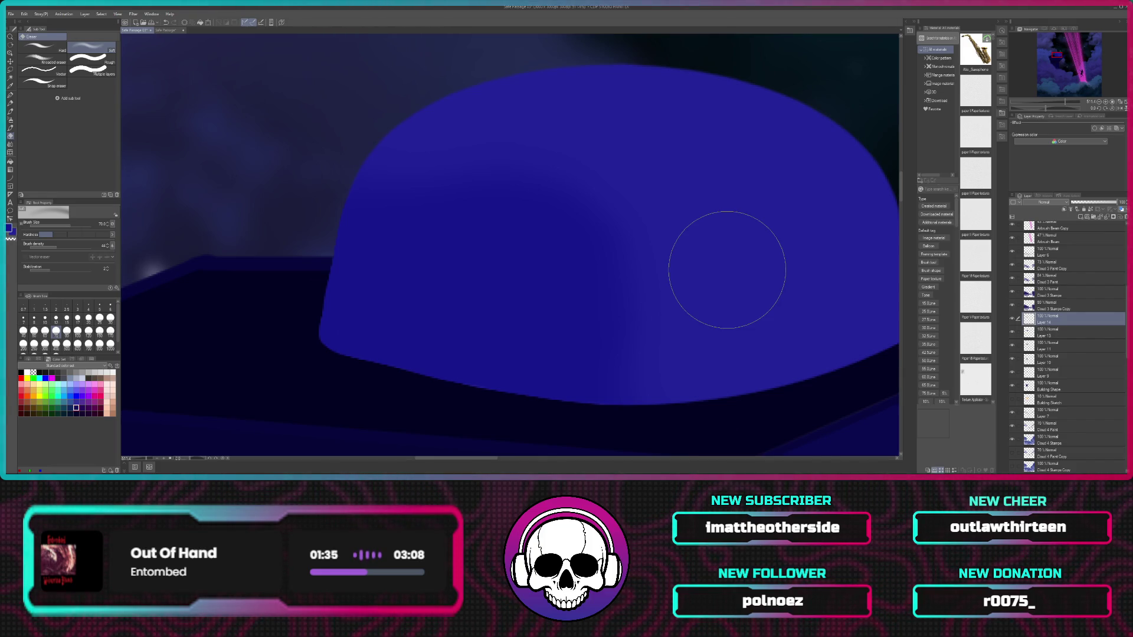
Step: Erase the dome's shading strokes with the Eraser and zoom out to see the whole building
scroll(727, 270, down, 2)
scroll(727, 269, down, 2)
scroll(727, 269, down, 2)
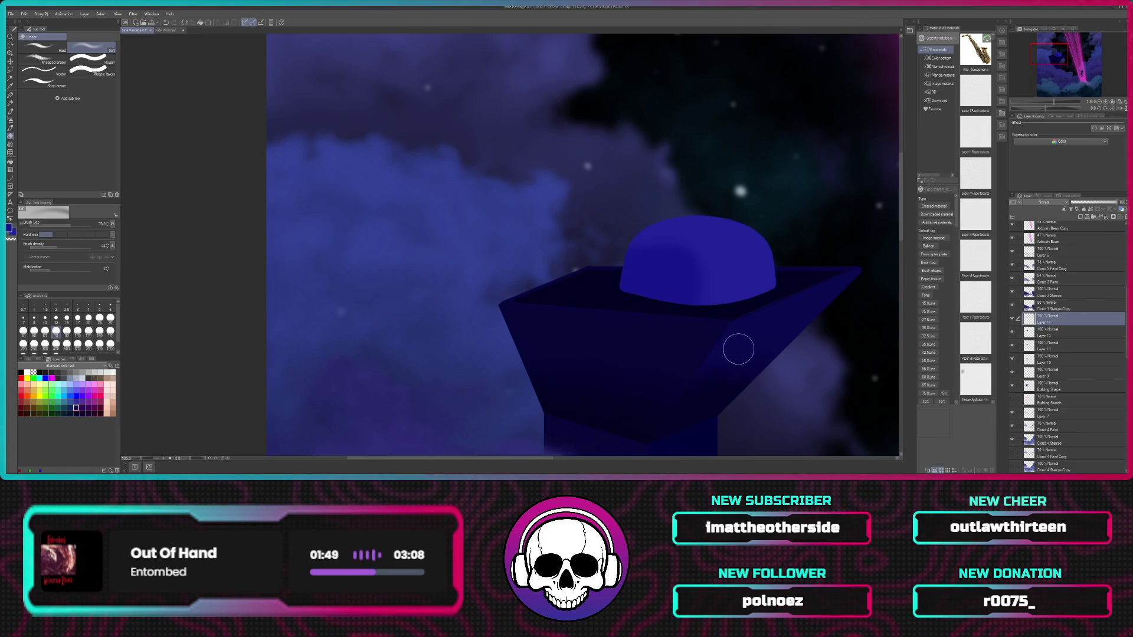
Step: Look over the building and pink beams, then undo the erasing with Ctrl+Z
drag(797, 281, 651, 232)
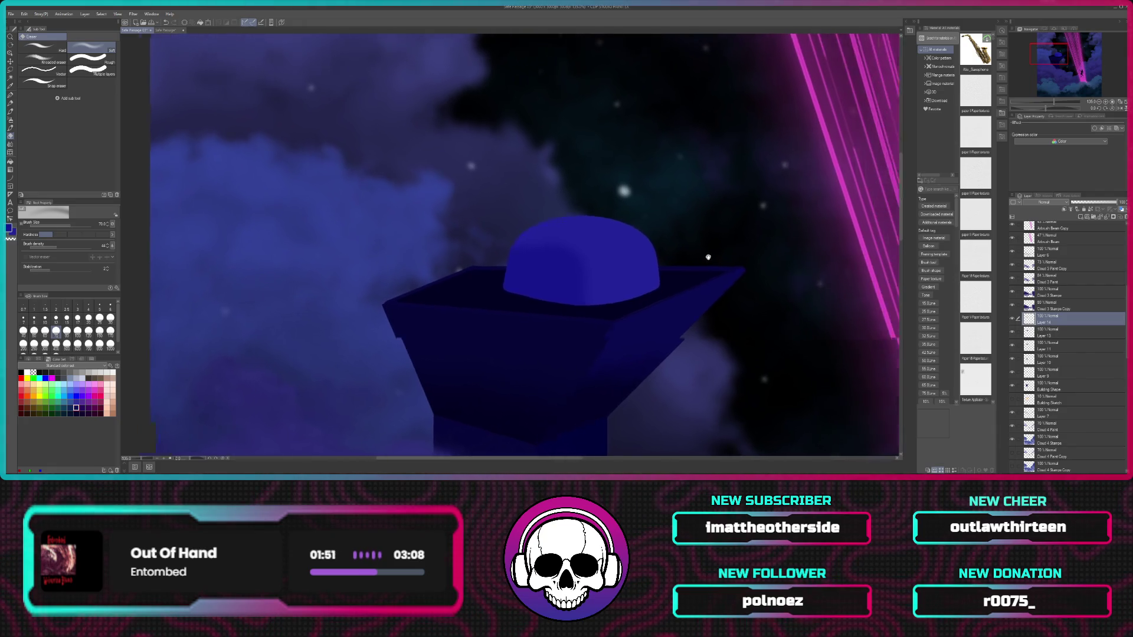
scroll(694, 282, down, 1)
scroll(695, 294, down, 2)
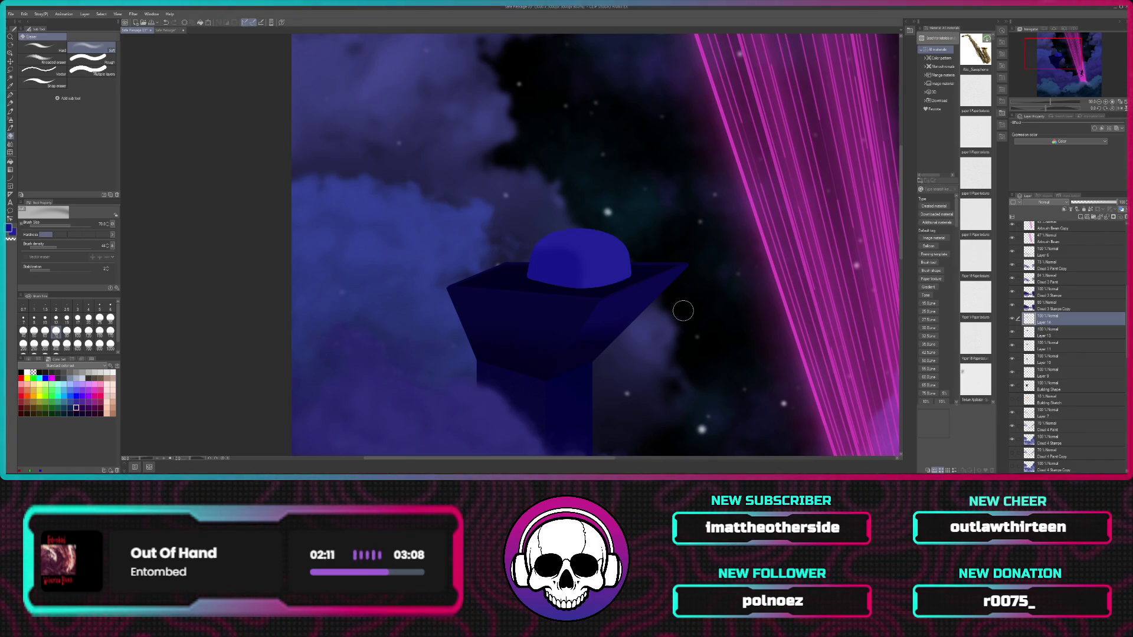
scroll(683, 310, up, 1)
scroll(682, 311, up, 2)
scroll(682, 311, up, 1)
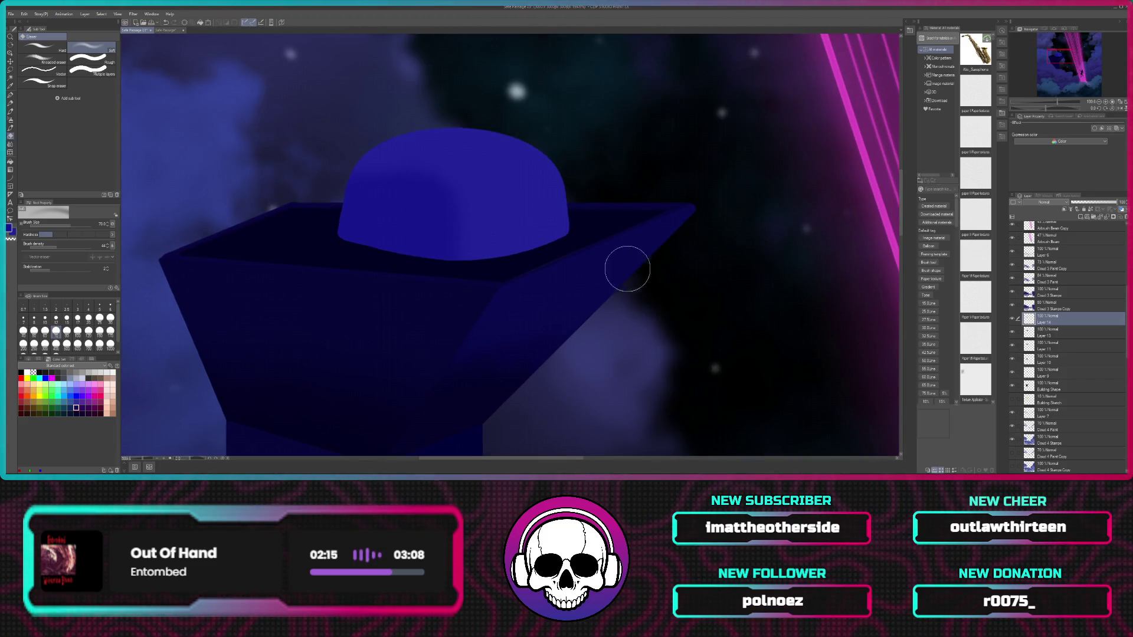
drag(527, 198, 578, 234)
drag(696, 269, 747, 269)
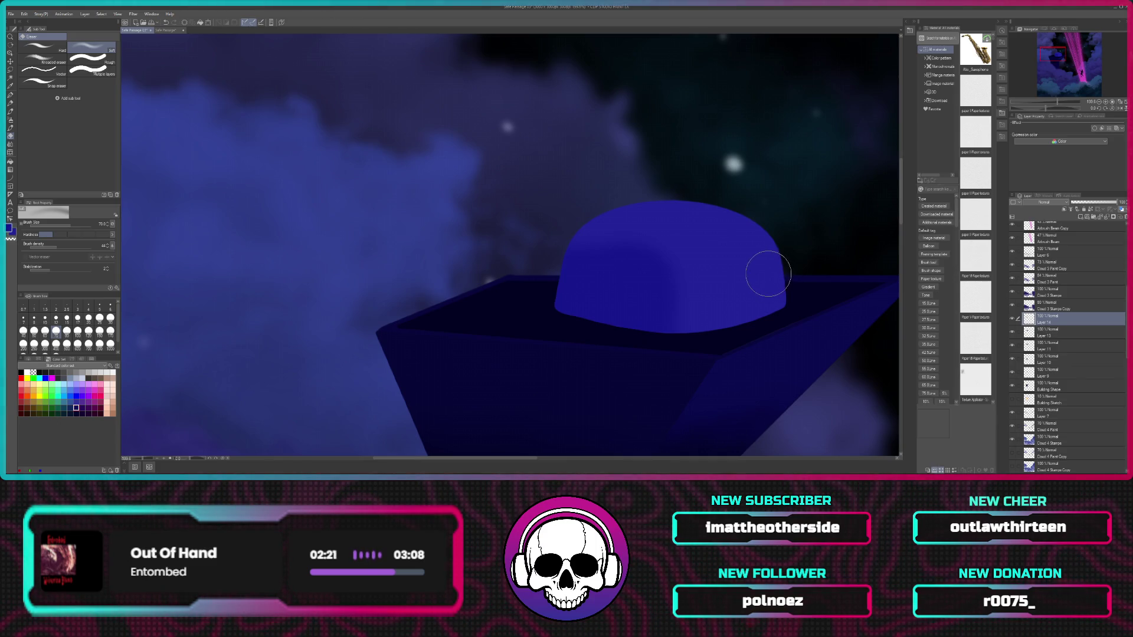
key(ctrl+z)
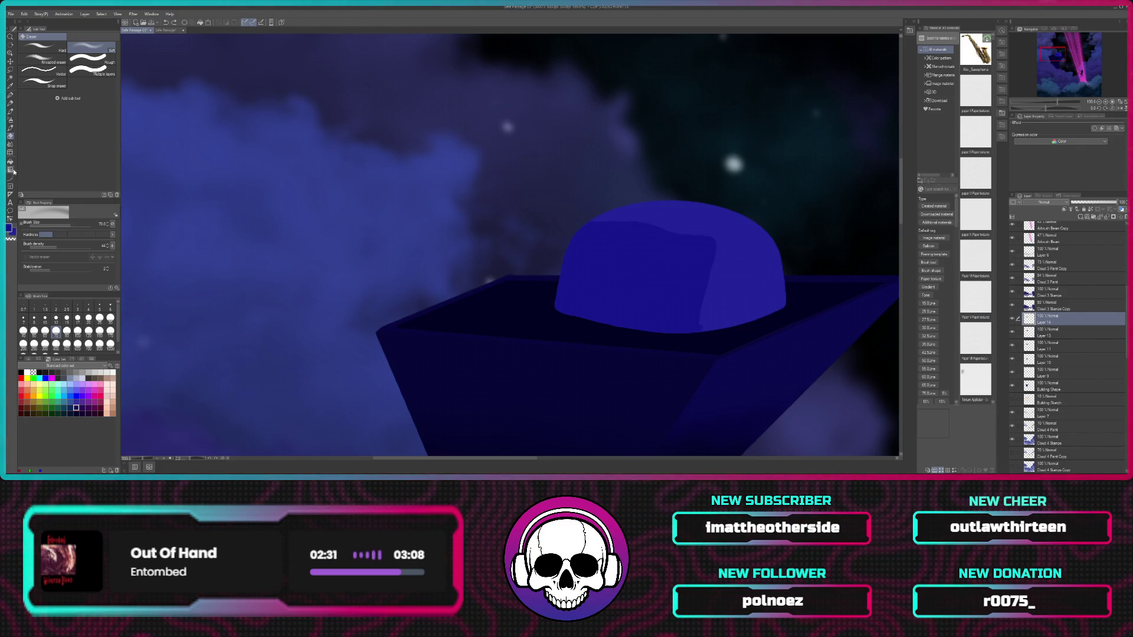
click(9, 96)
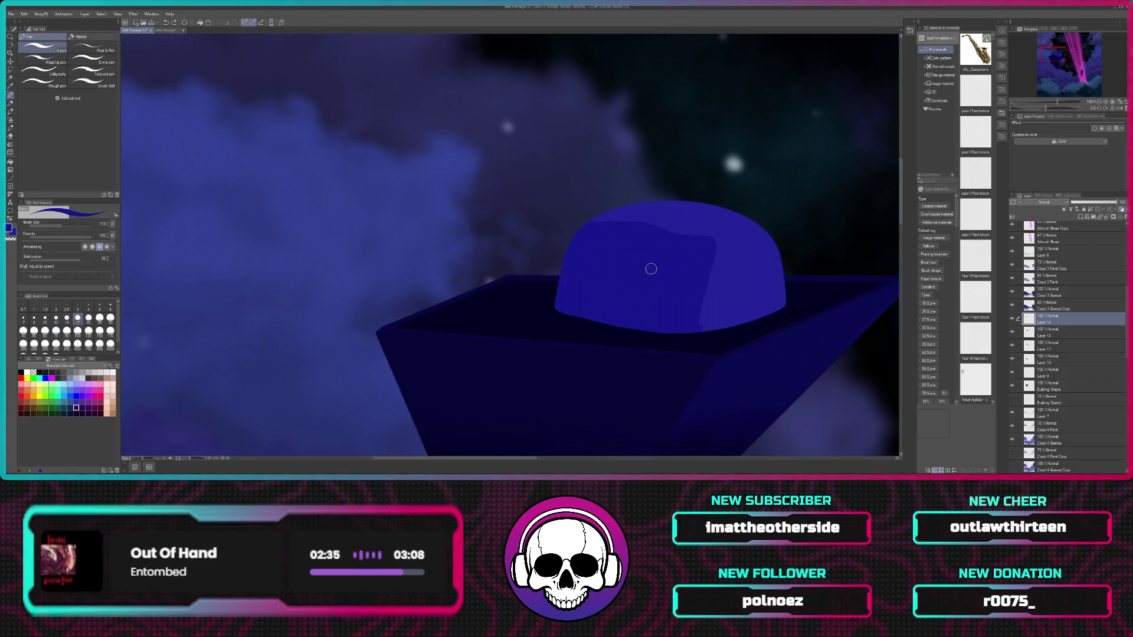
Step: Zoom in on the dome and paint a thin dark blue stroke along its top edge
drag(684, 222, 688, 268)
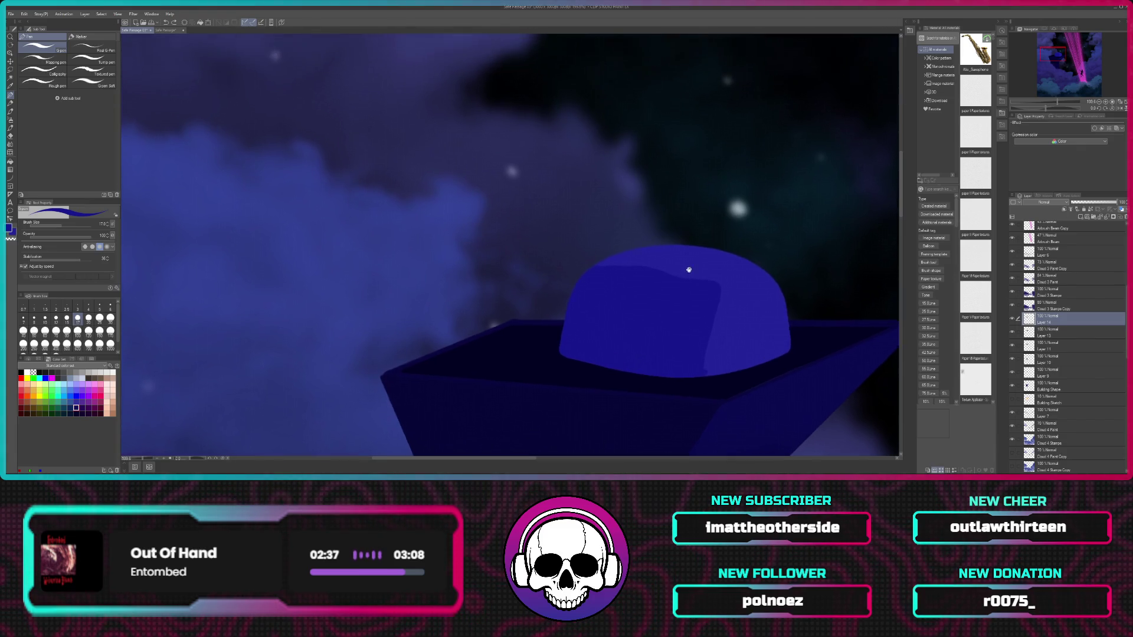
scroll(694, 280, up, 2)
scroll(694, 280, down, 1)
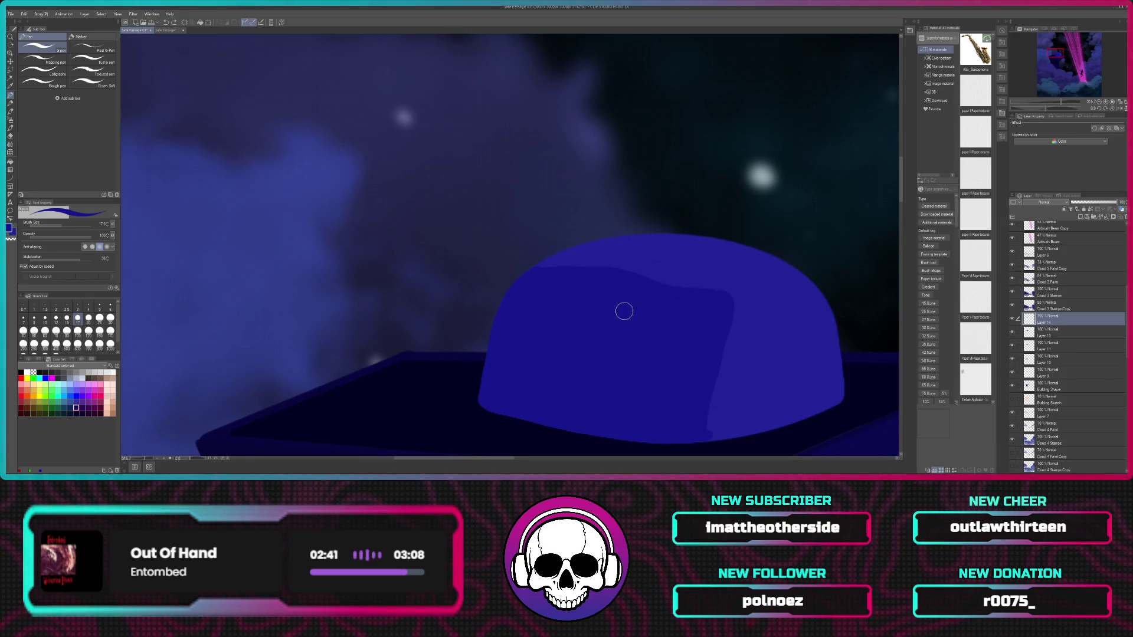
scroll(624, 311, up, 3)
scroll(627, 308, up, 2)
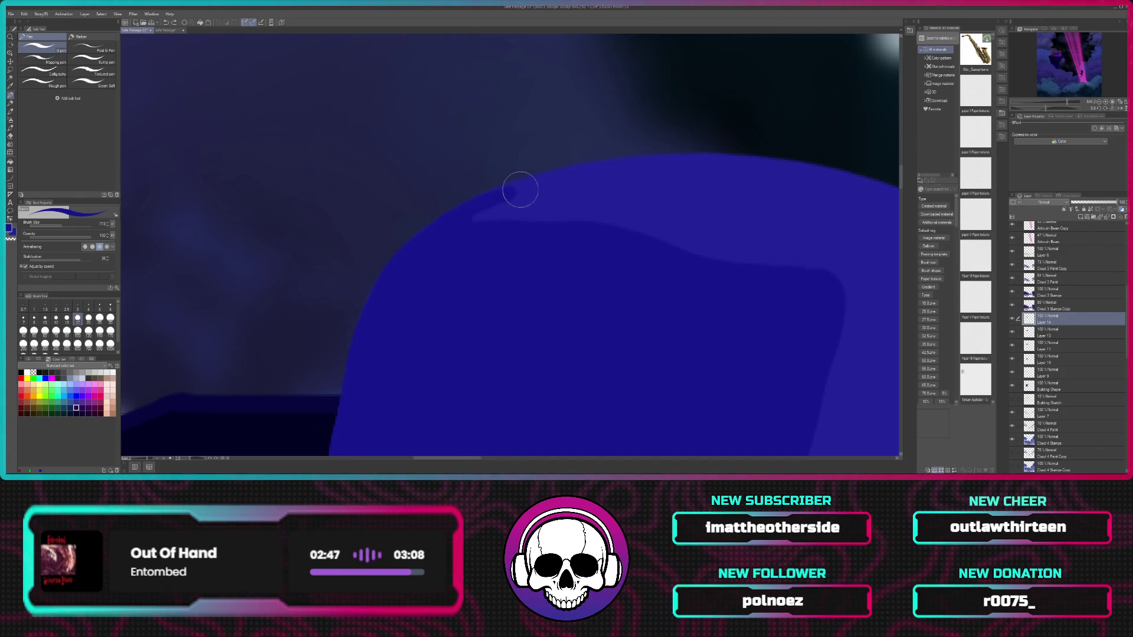
drag(536, 185, 607, 169)
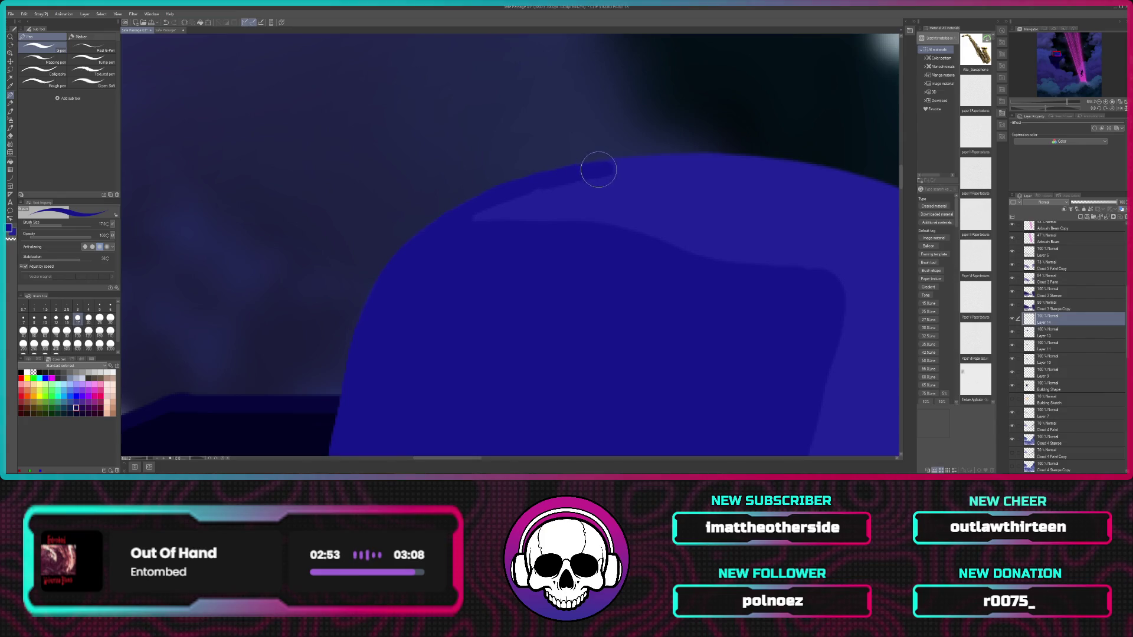
drag(587, 171, 642, 167)
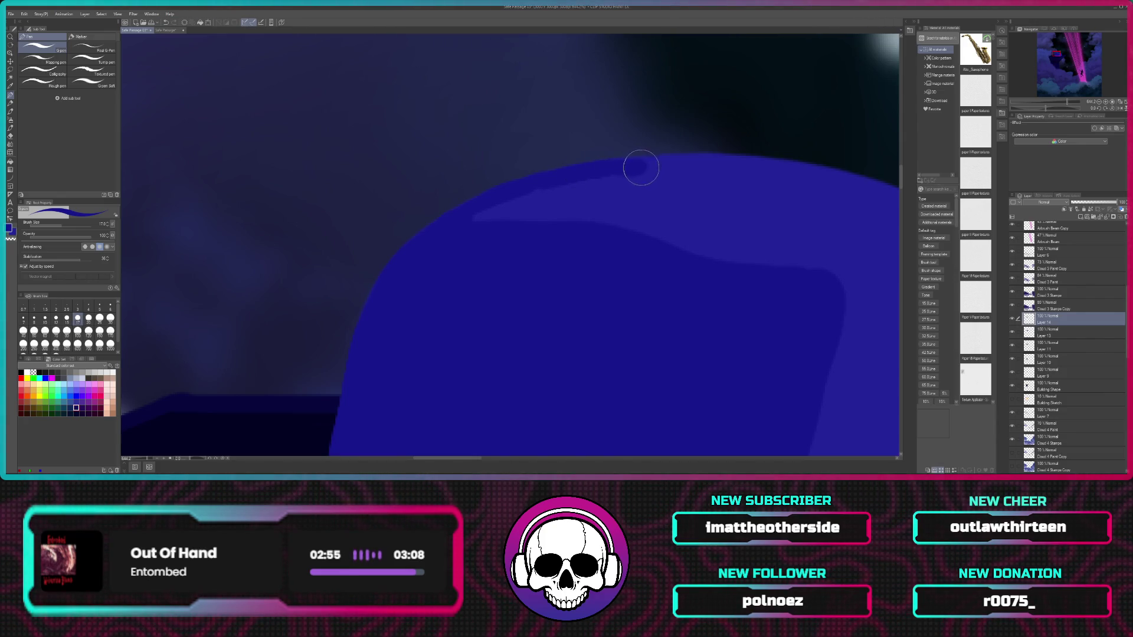
Step: Paint a lighter bump over the dark edge, then undo the final touch-up stroke
mouse_move(564, 185)
mouse_down()
mouse_move(542, 198)
mouse_move(599, 211)
mouse_move(525, 228)
mouse_move(602, 174)
mouse_move(645, 176)
mouse_move(625, 182)
mouse_move(607, 215)
mouse_move(629, 190)
mouse_move(611, 247)
mouse_up()
mouse_move(628, 204)
mouse_down()
mouse_move(637, 222)
mouse_move(654, 202)
mouse_up()
key(ctrl+z)
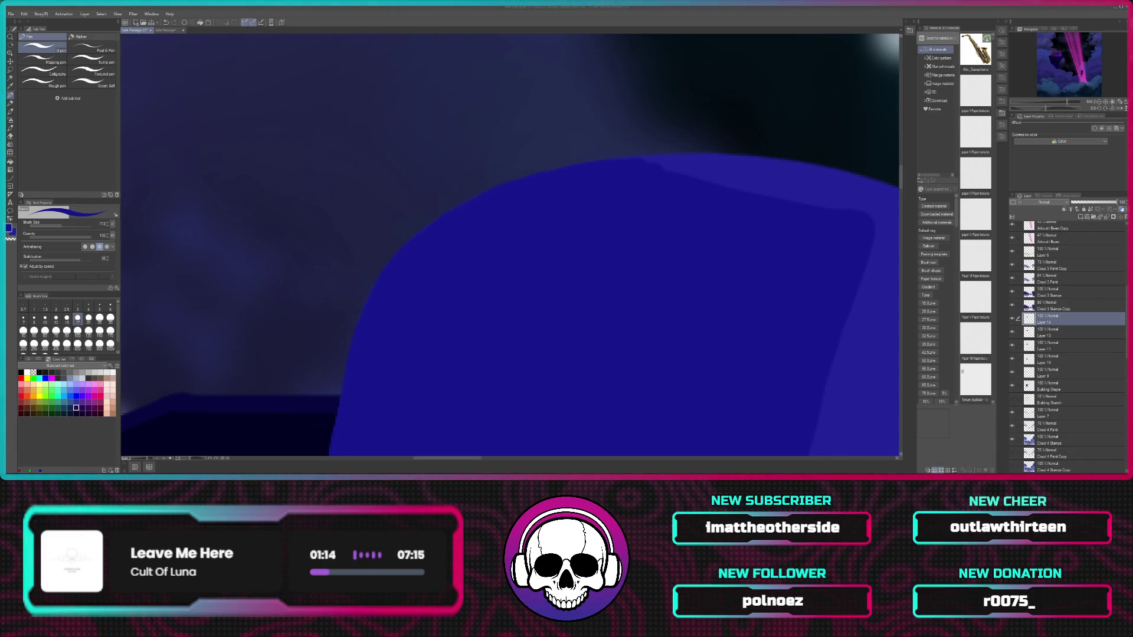
Step: Remove the latest touch-up stroke from the dome's top edge with Ctrl+Z
scroll(510, 245, down, 3)
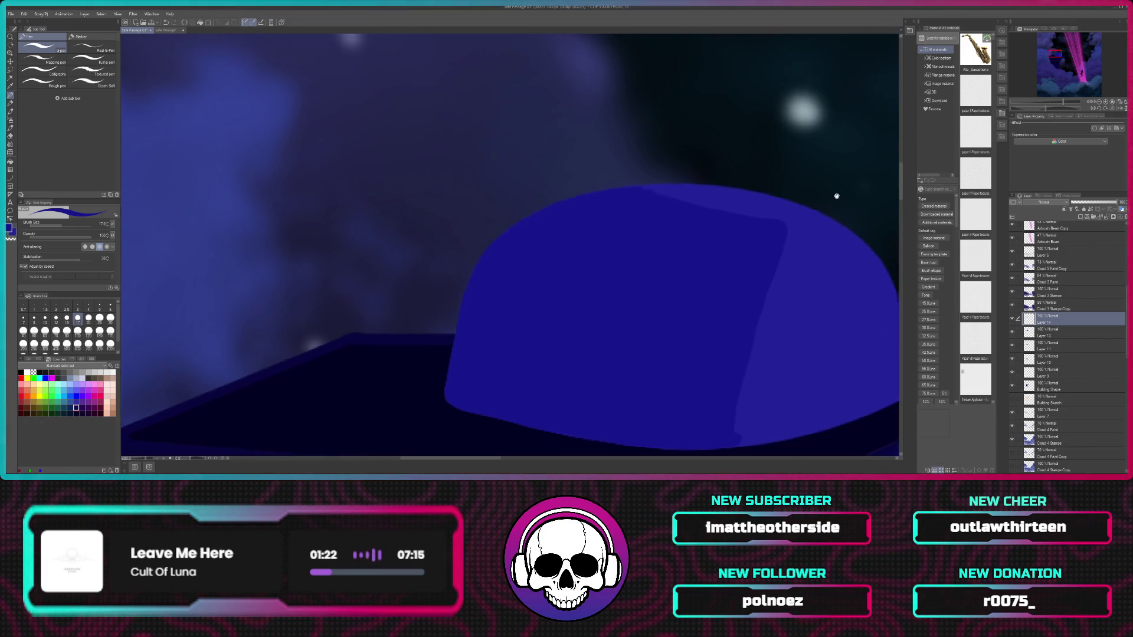
Step: Select the Eraser and zoom from about 73% to 133% on the dome and box
drag(835, 195, 727, 211)
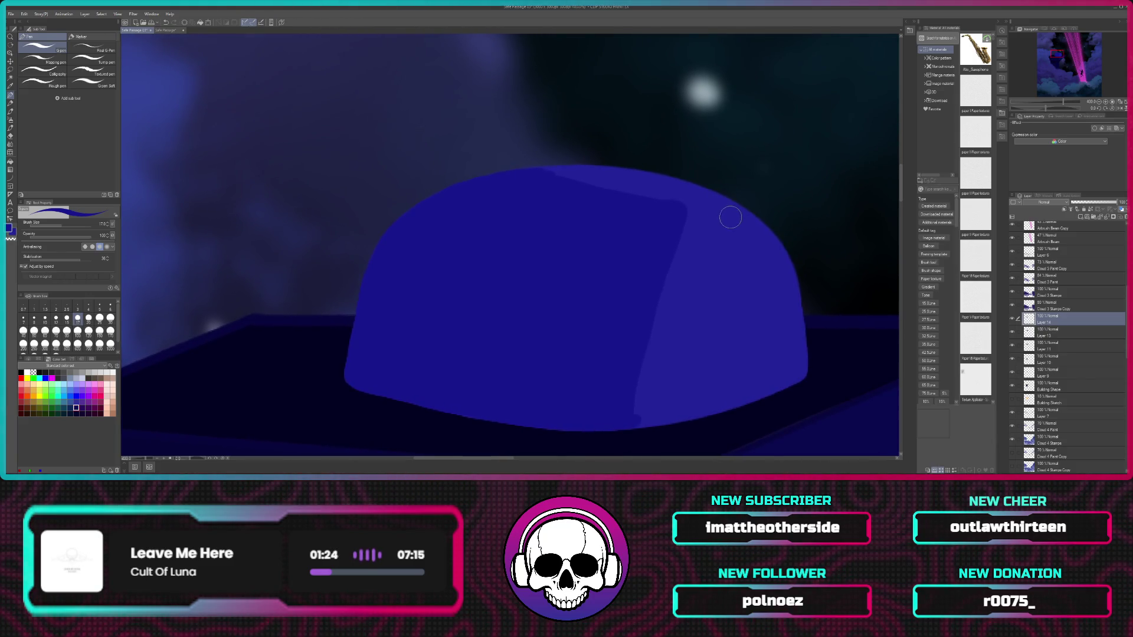
click(10, 136)
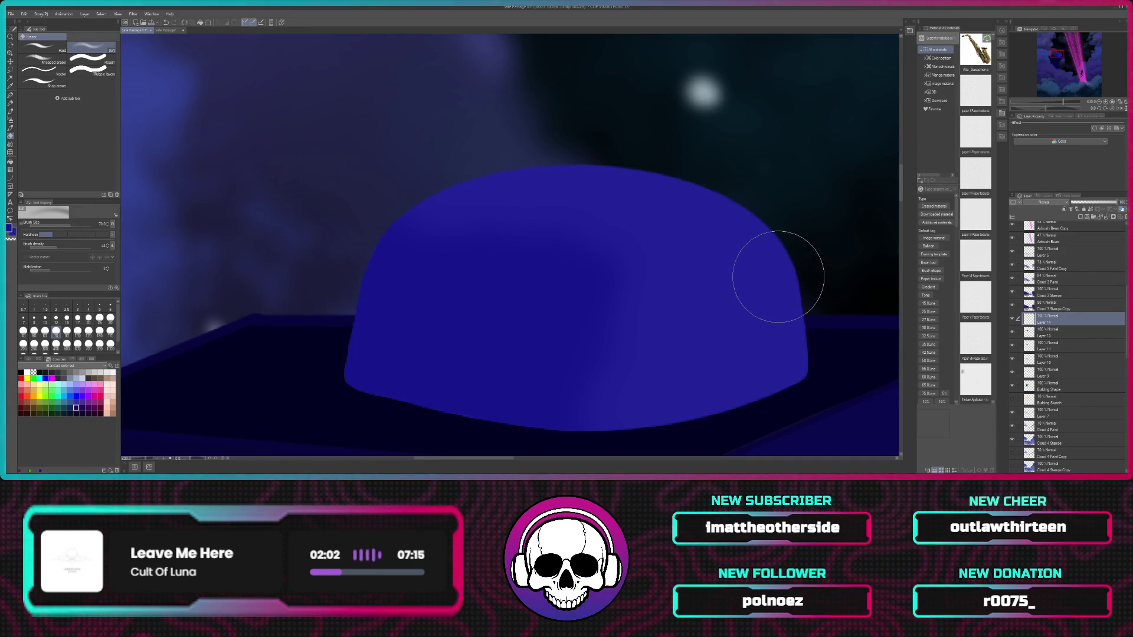
scroll(779, 271, down, 3)
scroll(784, 270, down, 3)
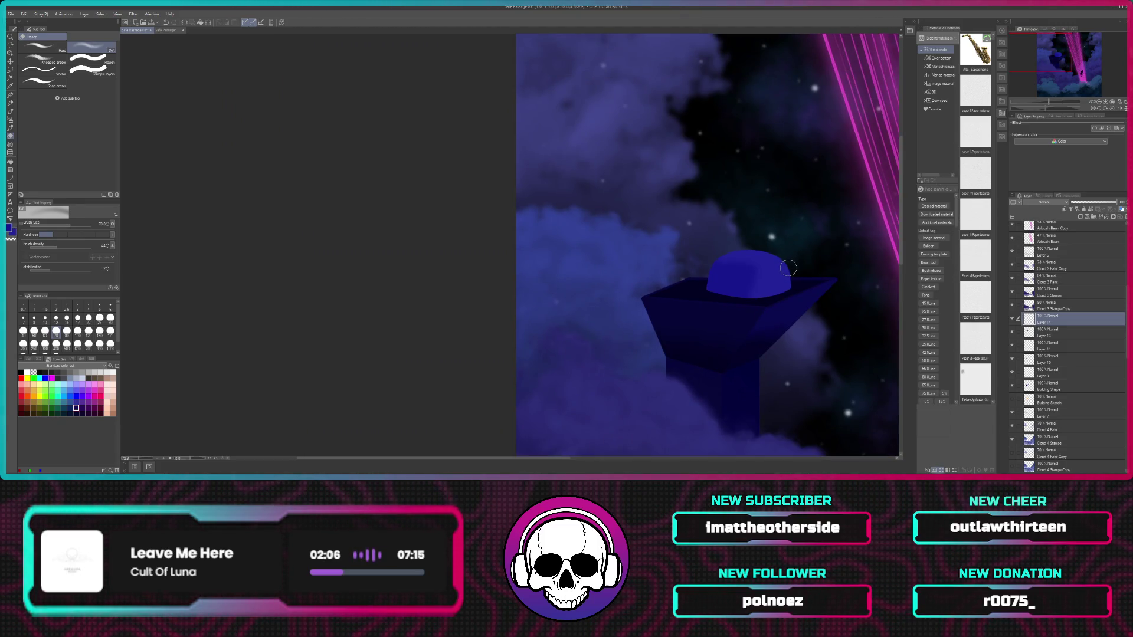
scroll(788, 268, up, 2)
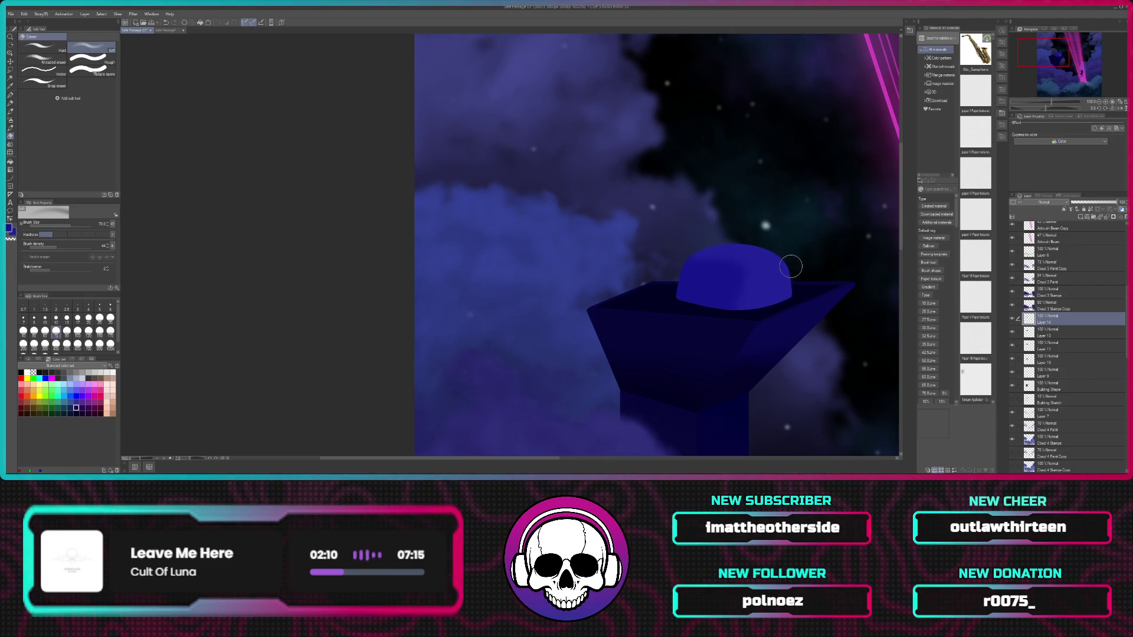
scroll(791, 267, up, 1)
scroll(791, 267, up, 2)
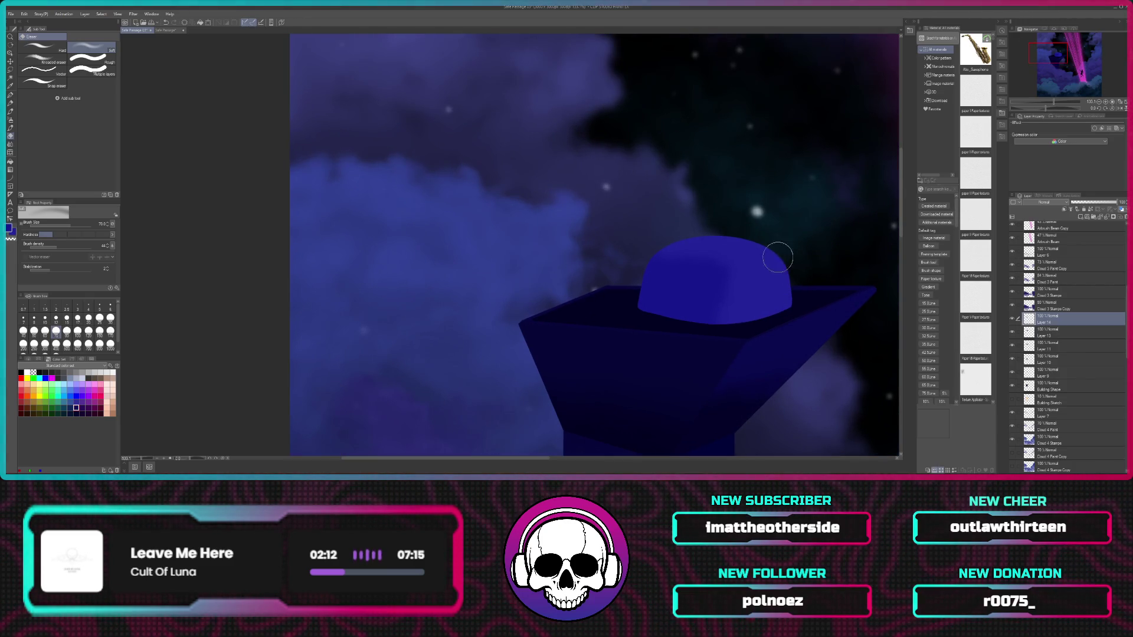
drag(811, 229, 699, 210)
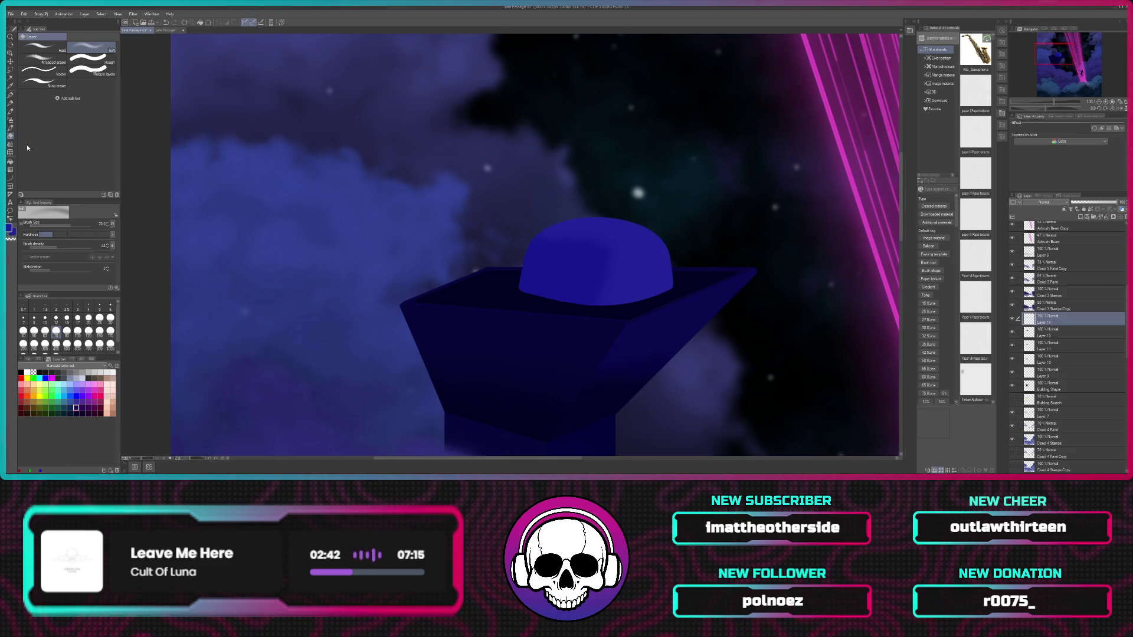
Step: Select the G-pen, toggle Layer 14's visibility to compare, and add Layer 15 above it
click(10, 95)
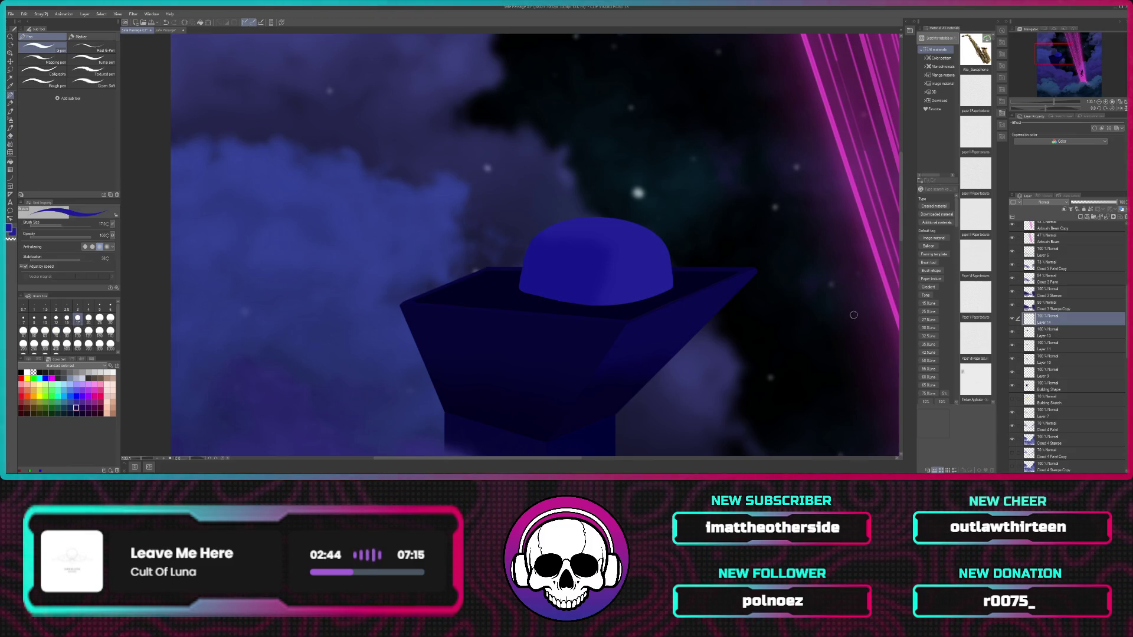
click(1012, 319)
click(1013, 320)
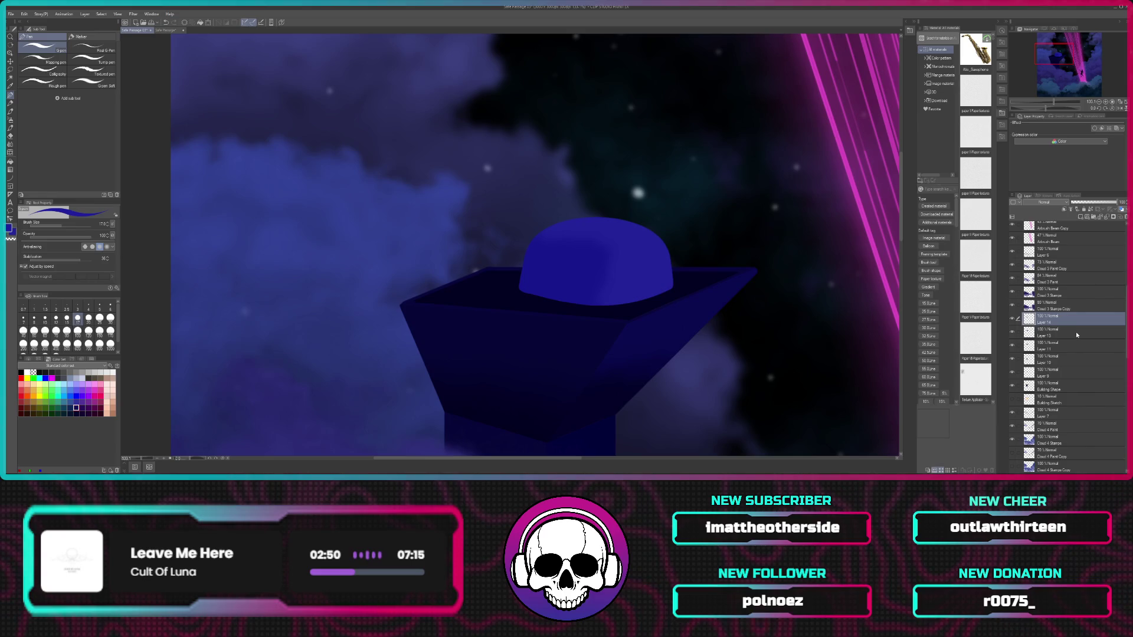
click(1078, 217)
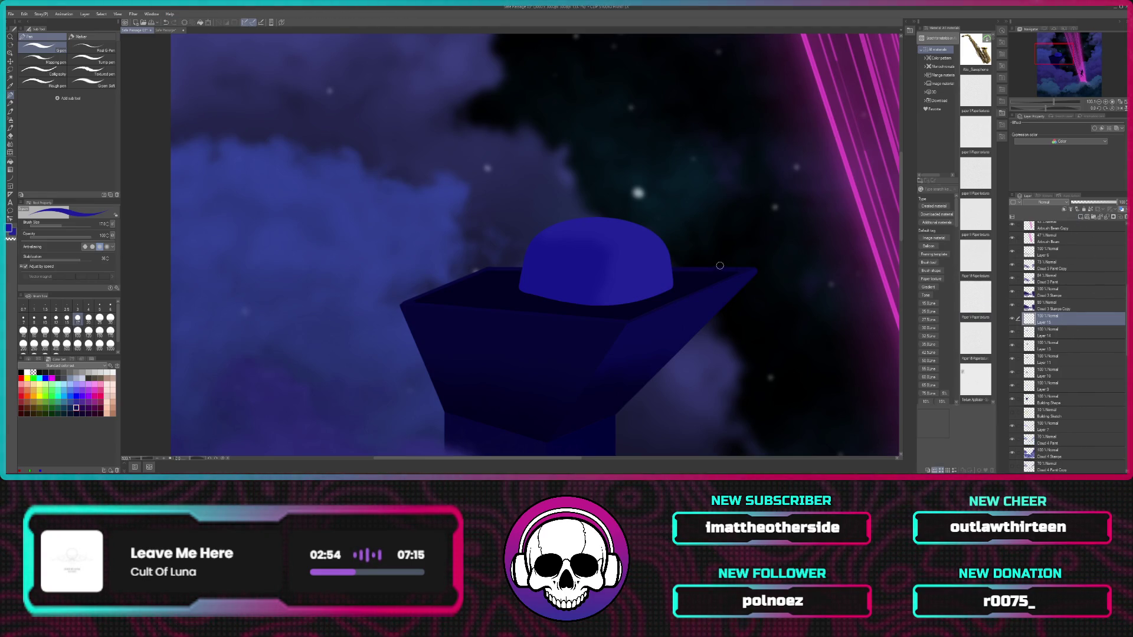
Step: Paint a lighter blue highlight streak down the domed roof on Layer 15
scroll(707, 263, up, 2)
scroll(710, 264, up, 2)
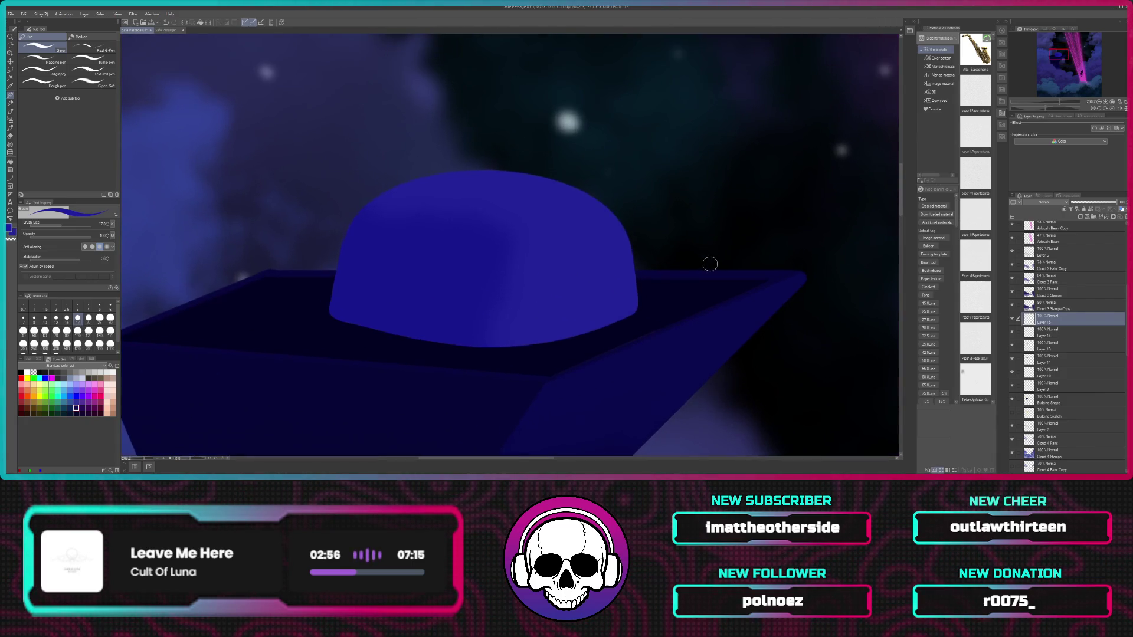
scroll(666, 275, up, 2)
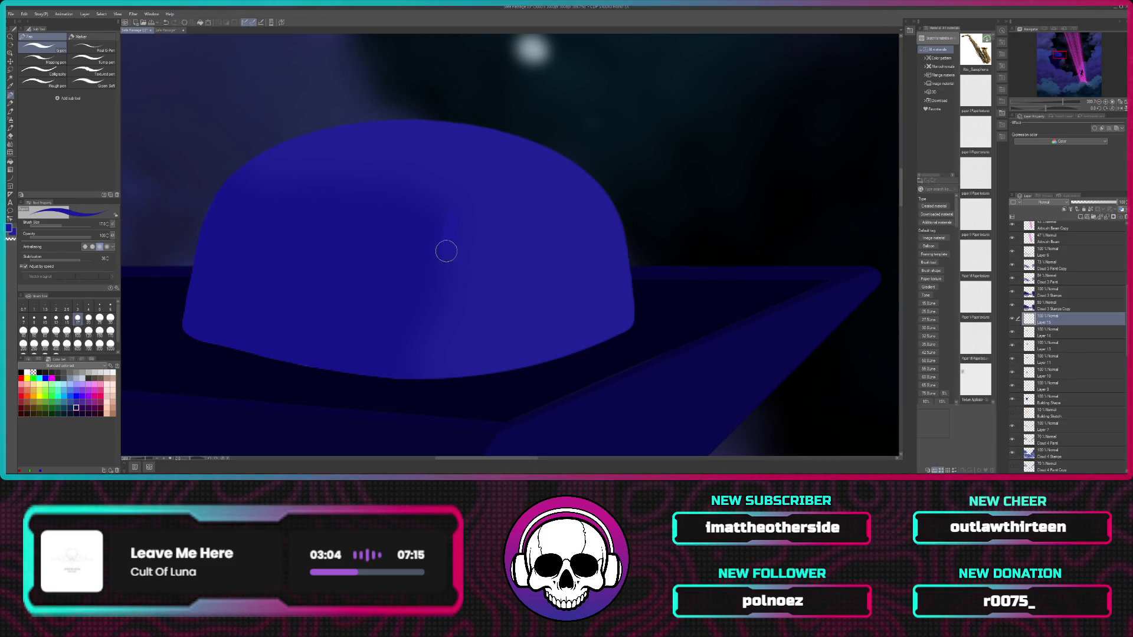
drag(454, 213, 430, 318)
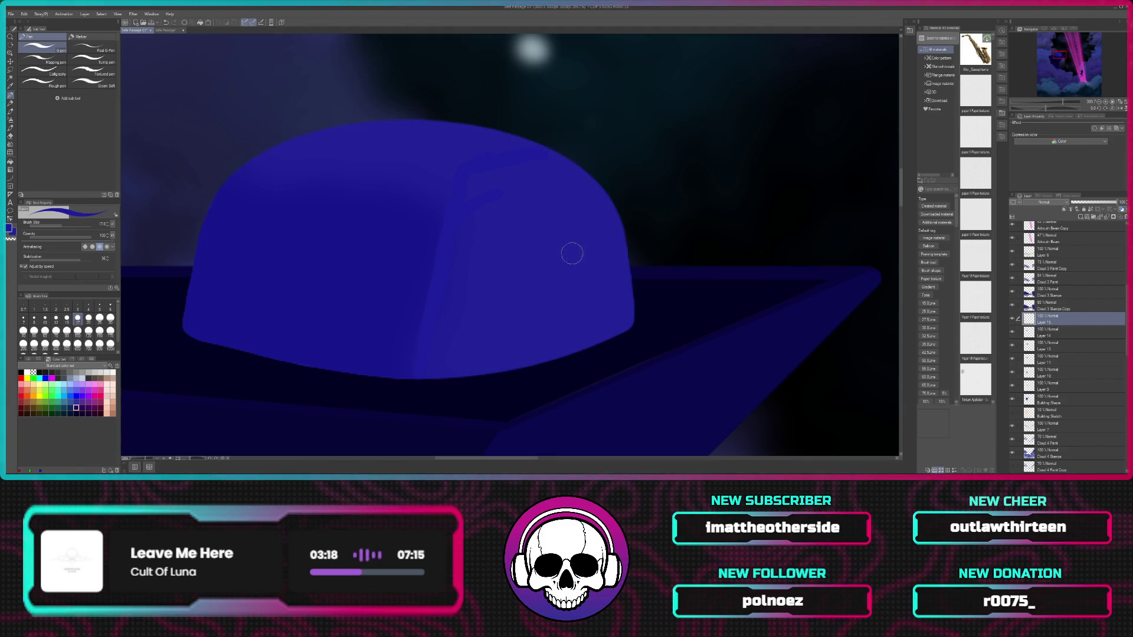
scroll(567, 243, up, 2)
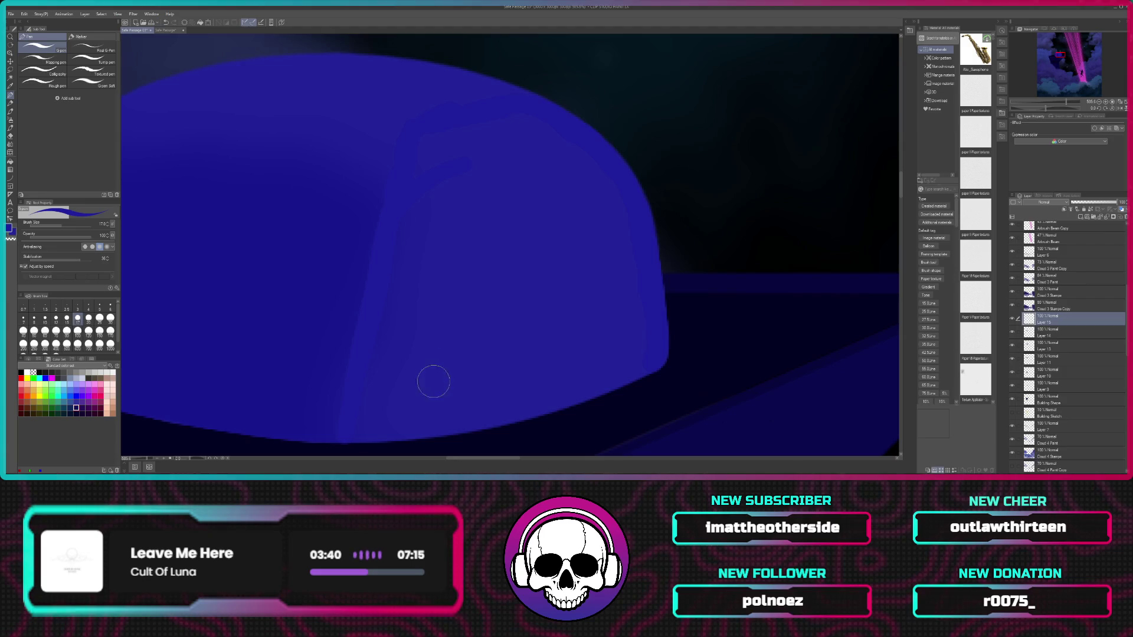
scroll(520, 332, up, 3)
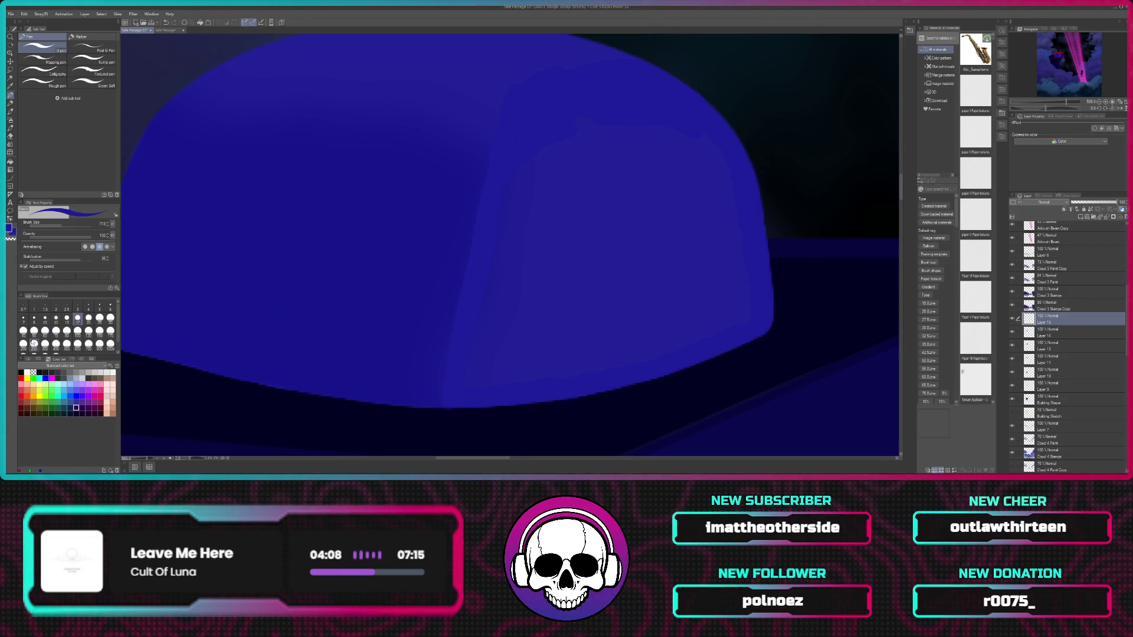
Step: Set the brush size to 40 and paint a lighter blue lit face across the dome's right side
click(23, 332)
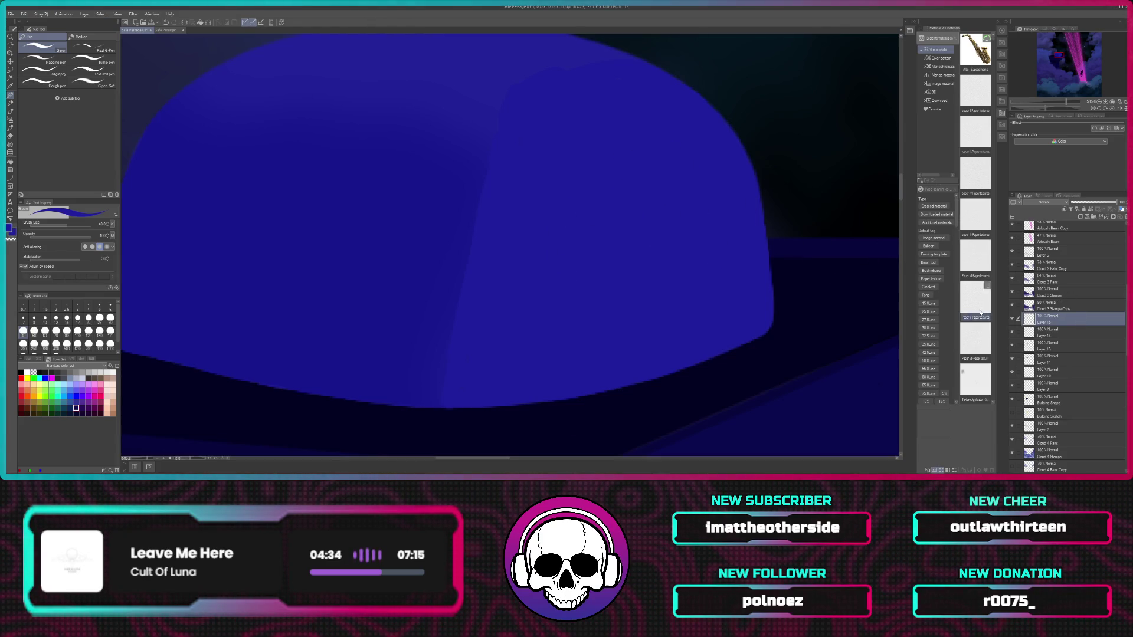
scroll(948, 306, down, 10)
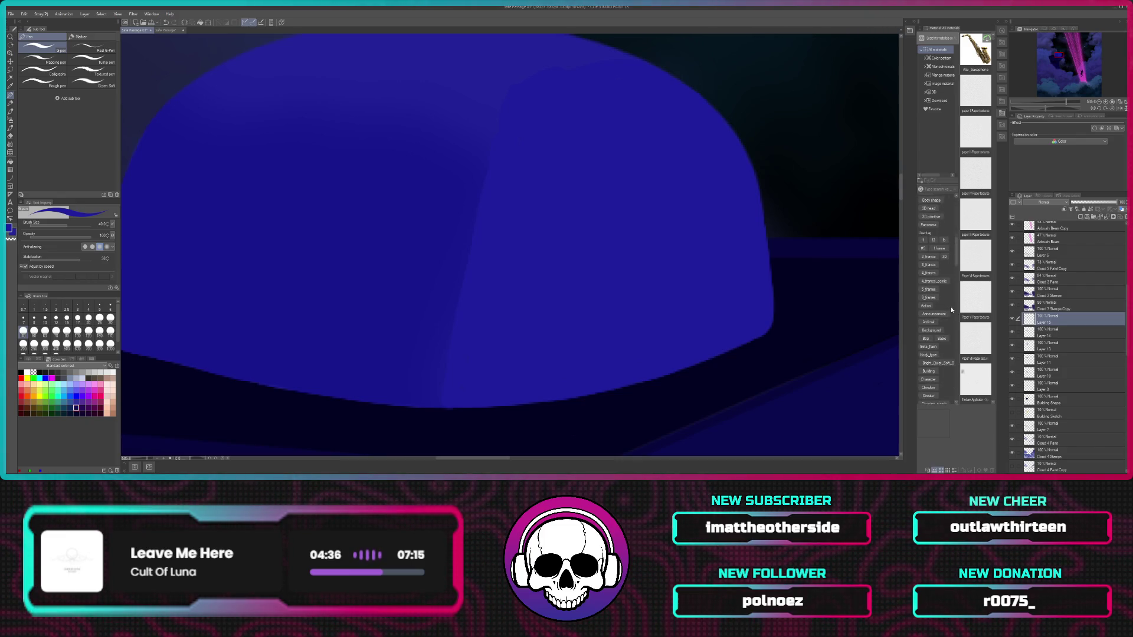
double_click(749, 7)
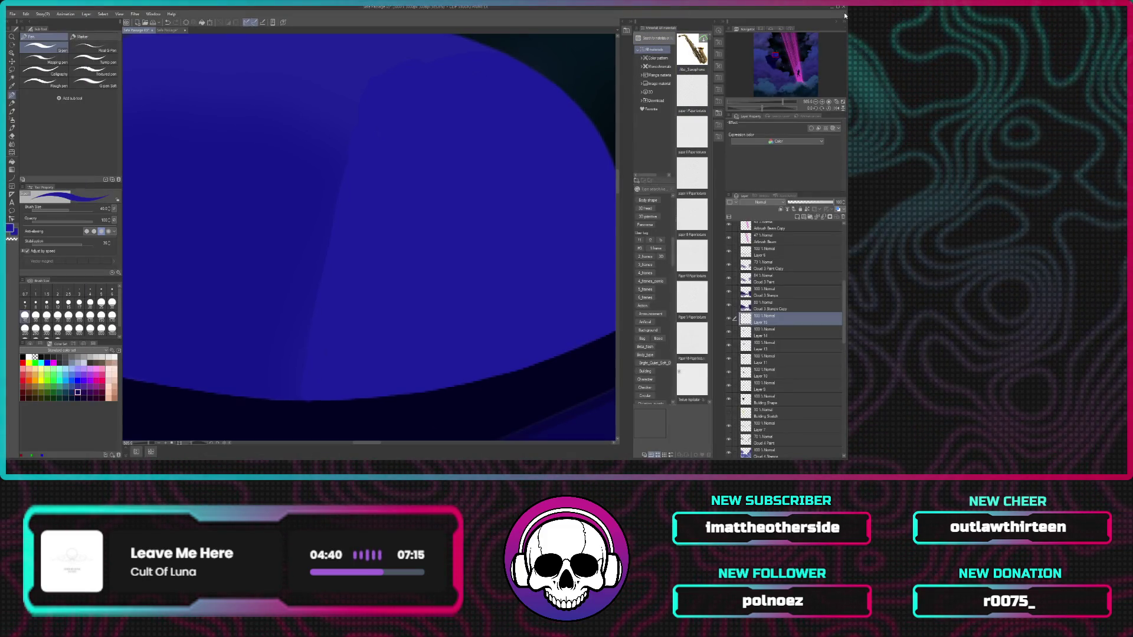
double_click(767, 7)
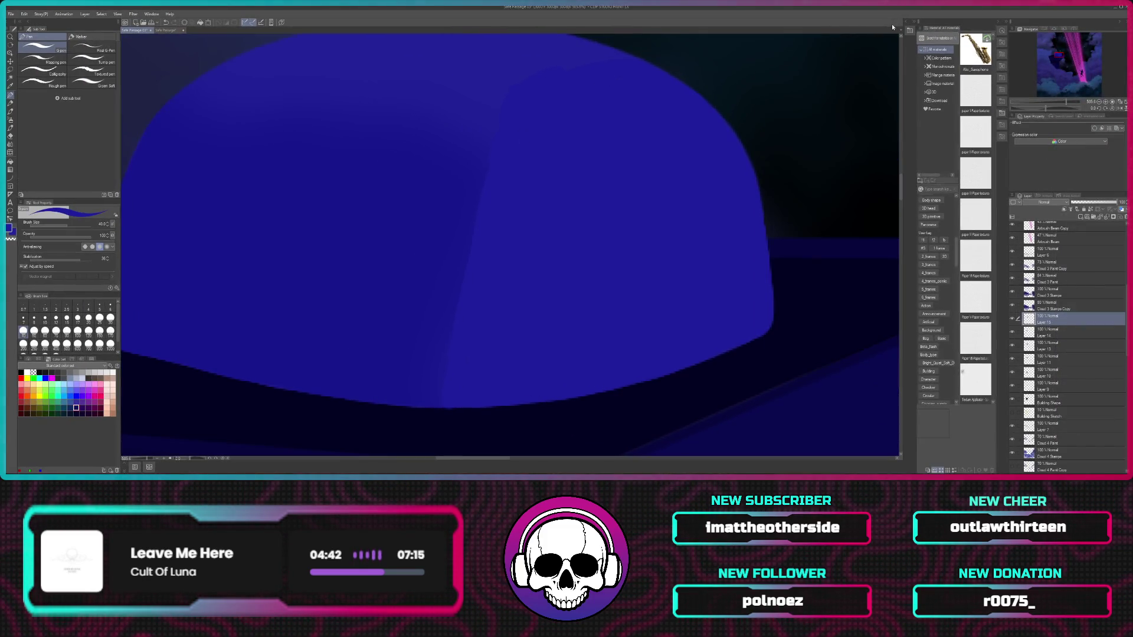
scroll(758, 113, up, 3)
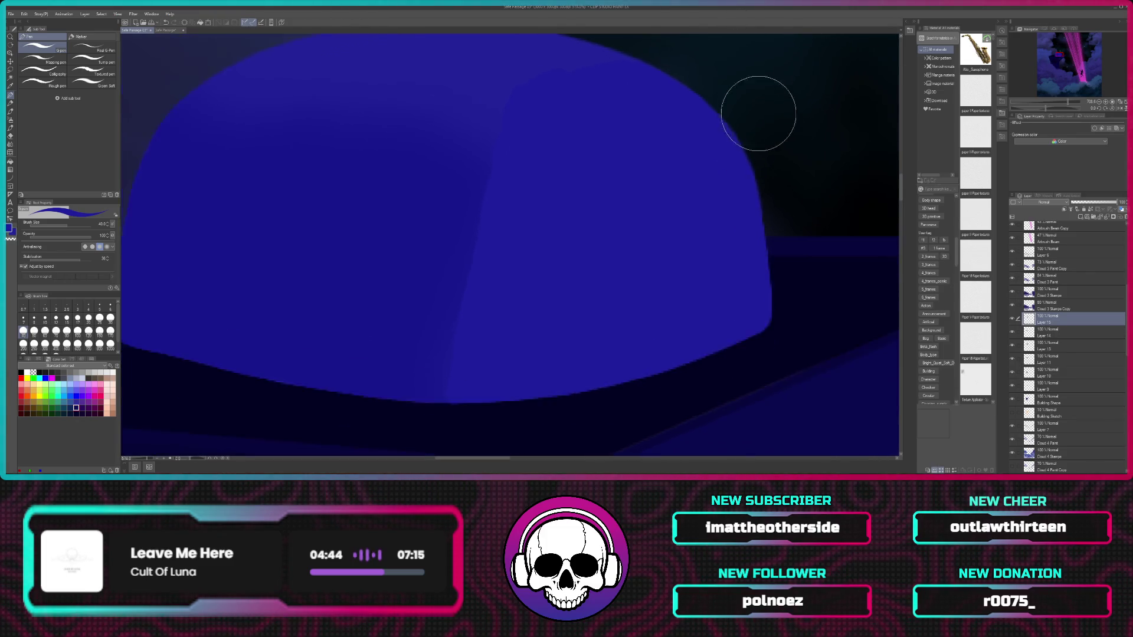
scroll(803, 128, down, 3)
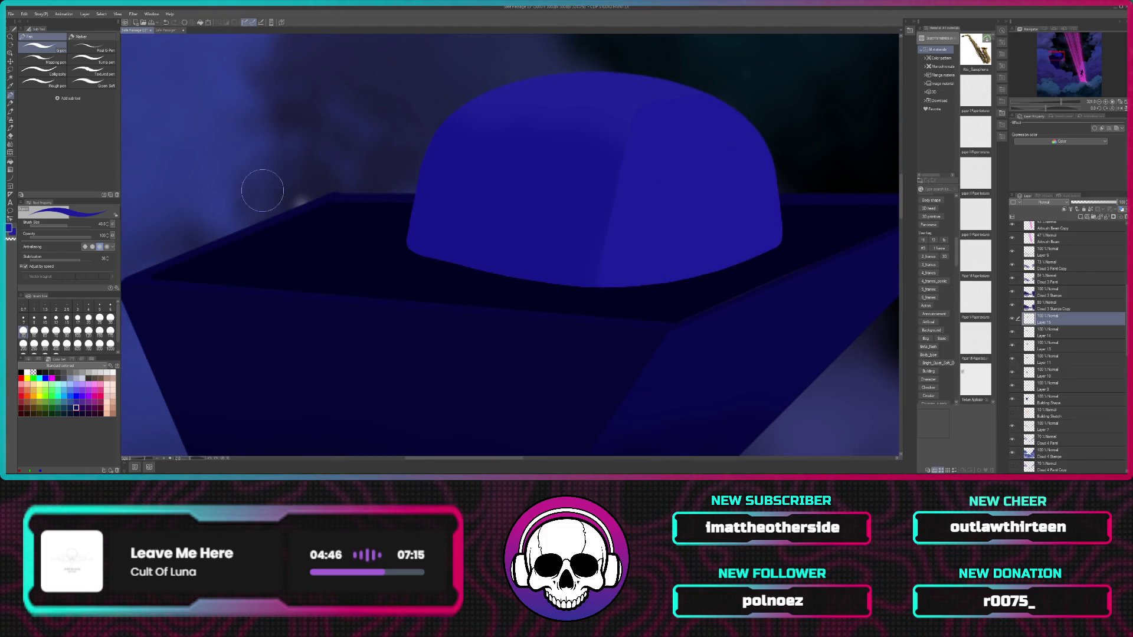
click(10, 136)
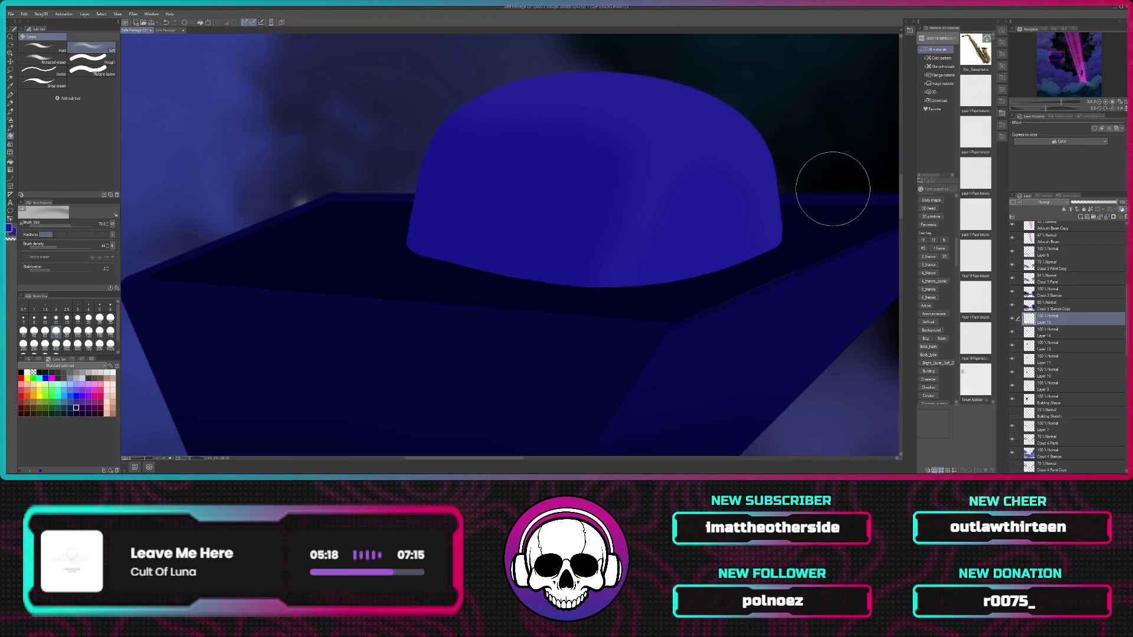
Step: Soften the dome highlight's edge with the Eraser (Soft), then zoom out to the full scene
scroll(833, 189, down, 2)
scroll(833, 189, down, 2)
scroll(832, 189, down, 2)
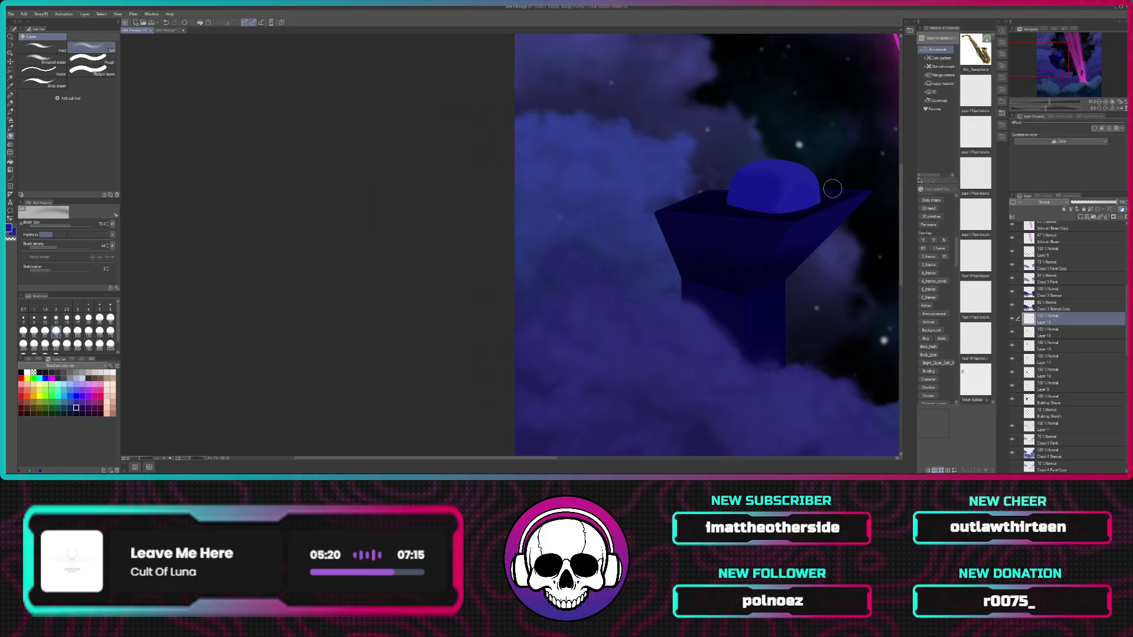
scroll(832, 188, down, 2)
scroll(832, 189, down, 2)
scroll(833, 189, down, 1)
scroll(733, 319, down, 3)
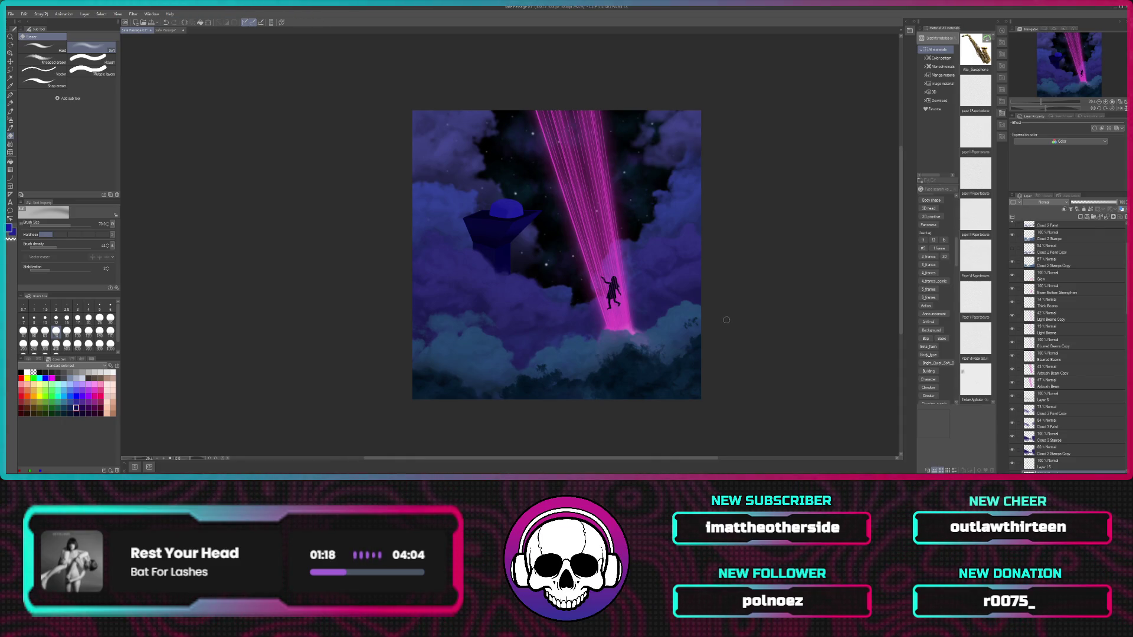
Step: Zoom in and pan the canvas to centre the figure, then the tower and dome
scroll(697, 306, up, 1)
scroll(697, 305, up, 1)
scroll(698, 302, up, 1)
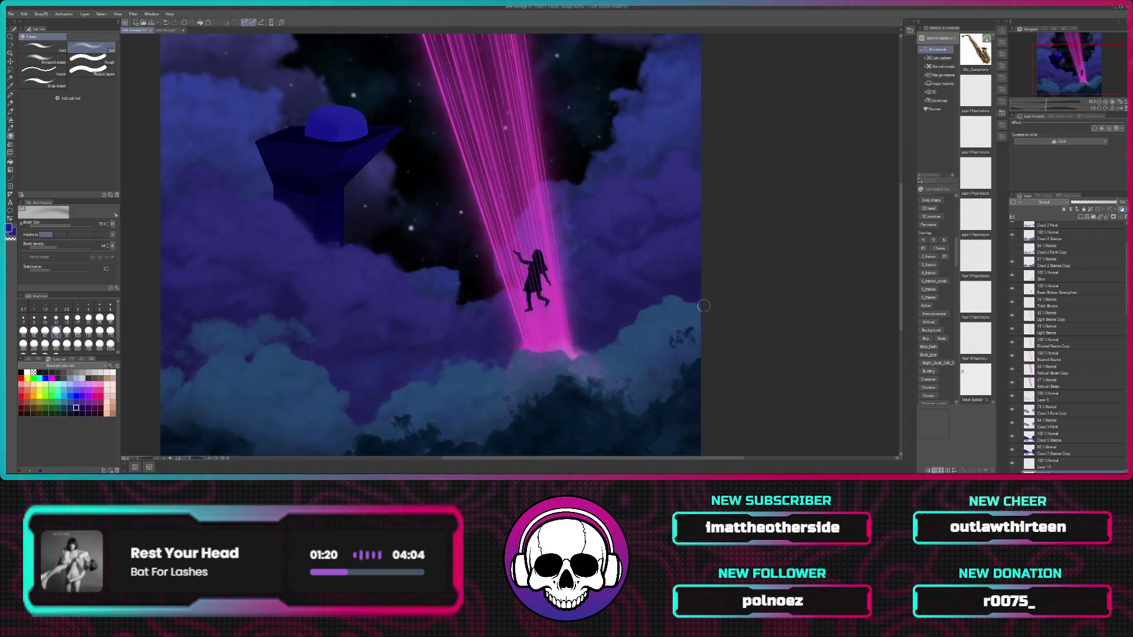
scroll(698, 302, up, 1)
drag(574, 193, 771, 253)
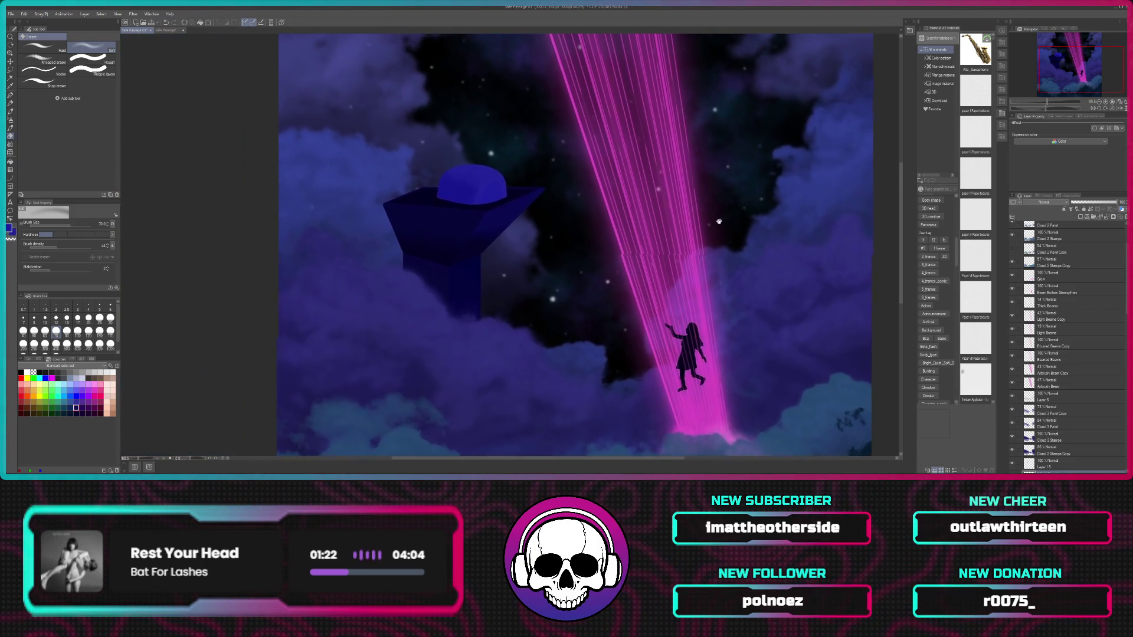
scroll(772, 253, up, 1)
scroll(773, 253, up, 1)
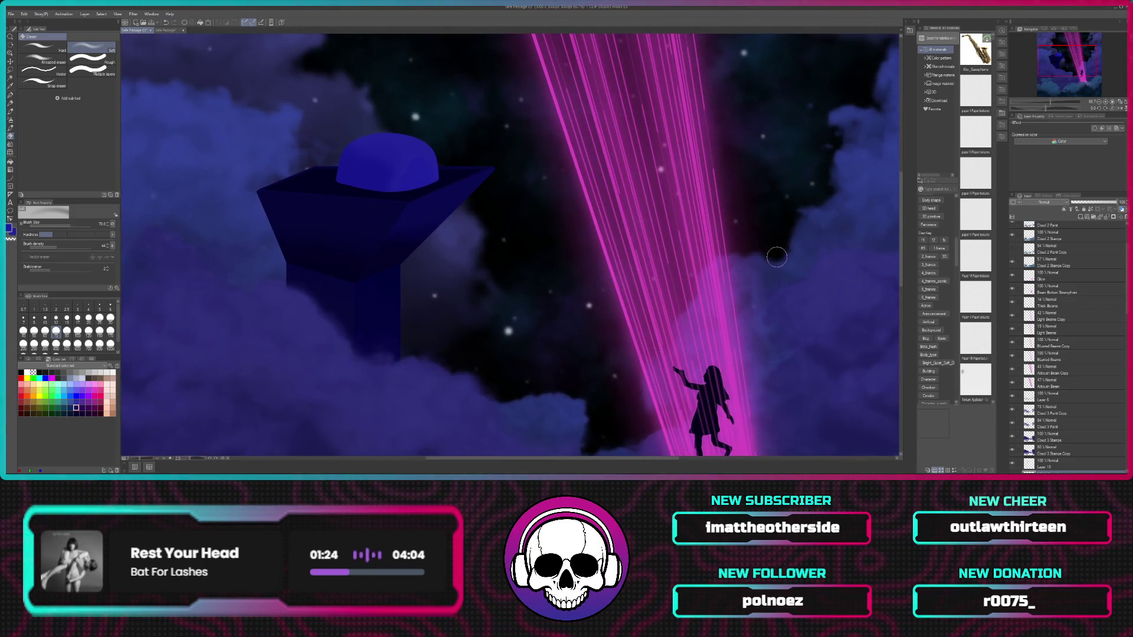
scroll(774, 255, up, 1)
scroll(776, 256, up, 1)
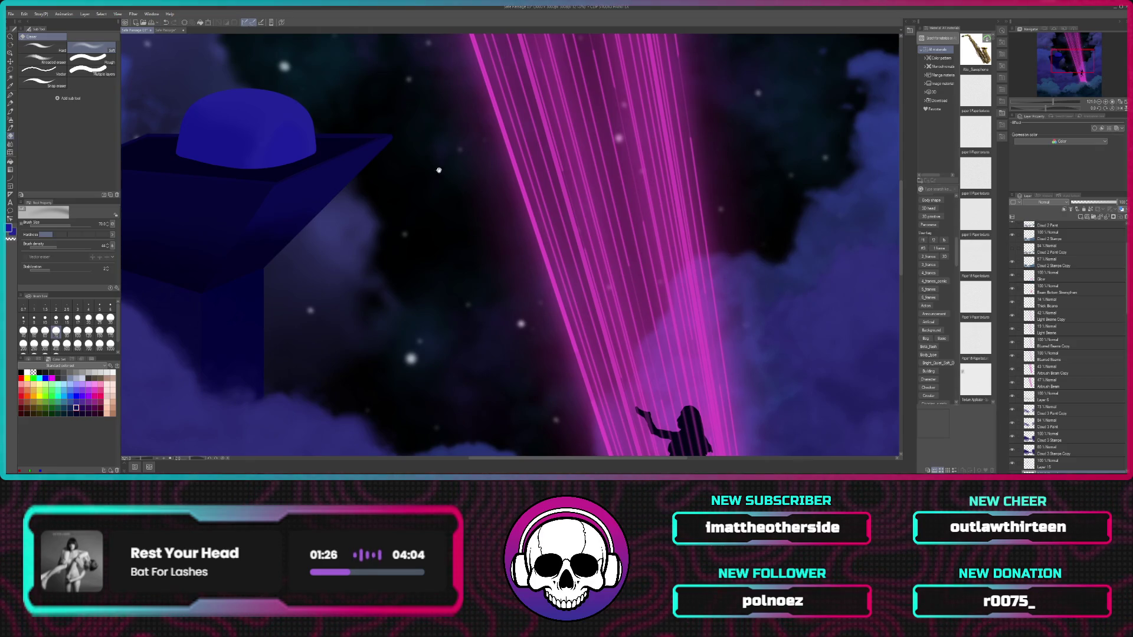
drag(438, 170, 772, 249)
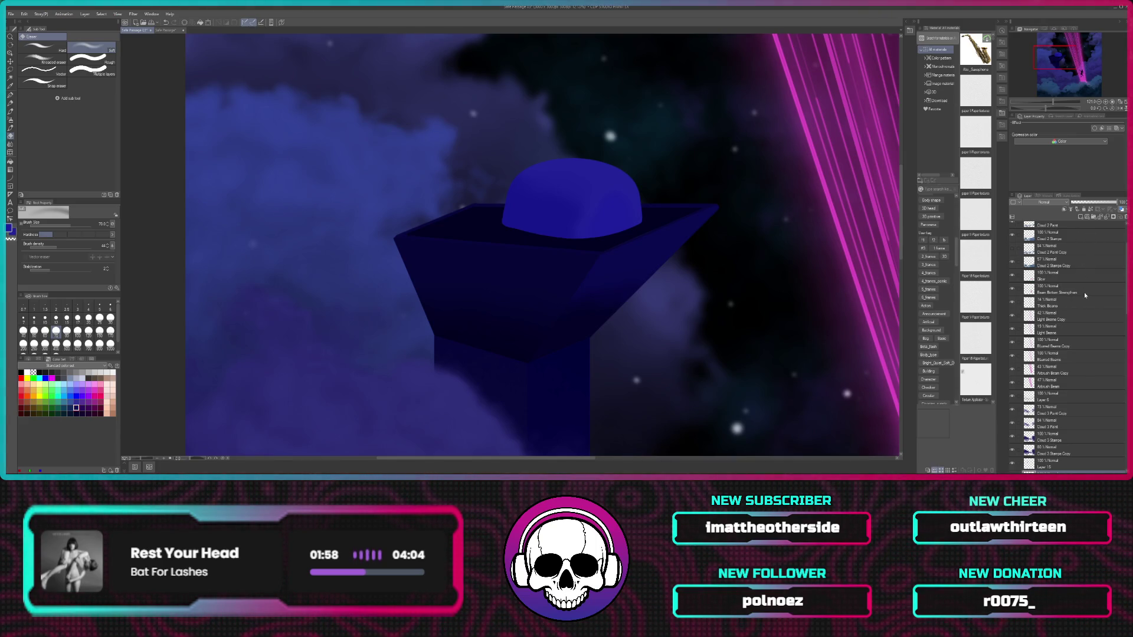
Step: Add new raster Layer 16 above the dome's Layer 14 and select the Straight line tool
scroll(1067, 348, down, 3)
scroll(1068, 348, down, 3)
scroll(1067, 348, down, 4)
click(1080, 217)
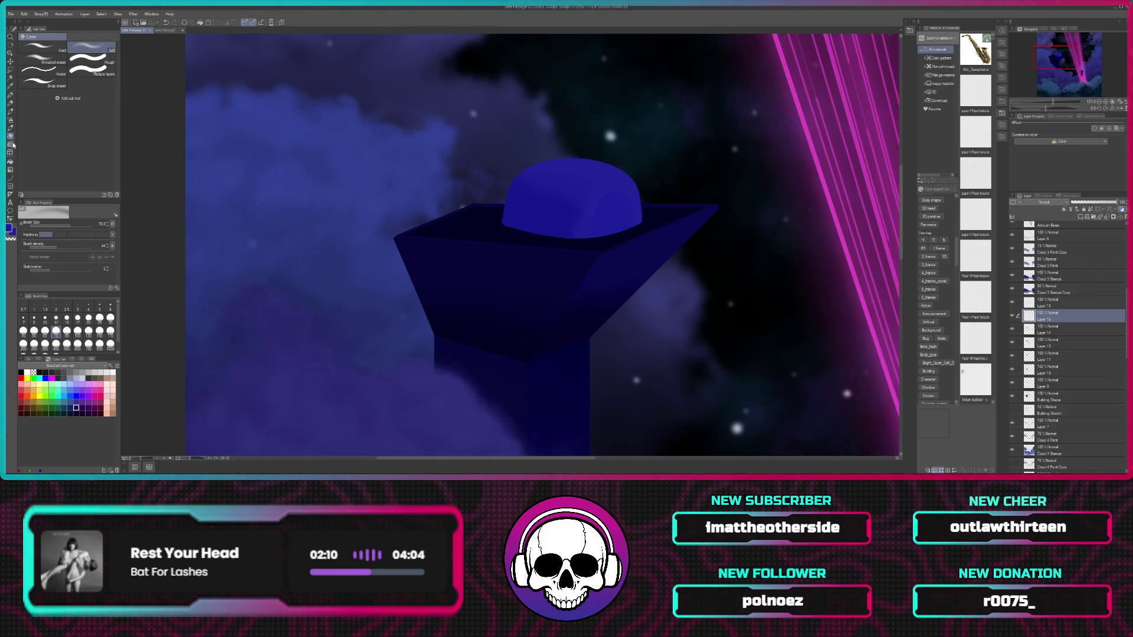
click(11, 177)
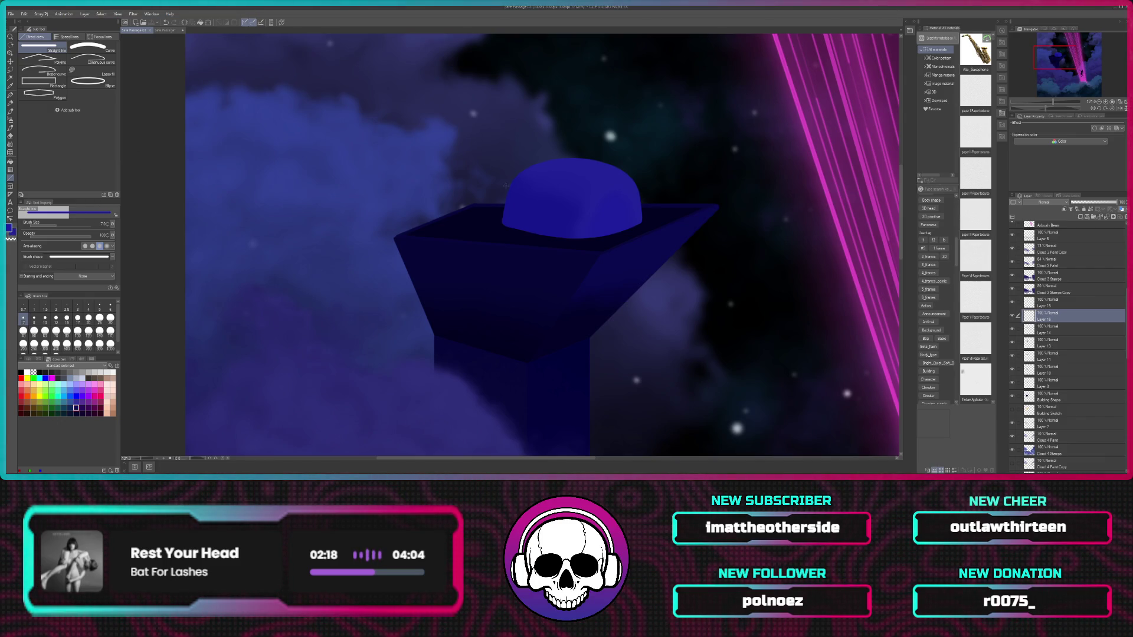
Step: Sample a colour from the canvas, return to the Straight line tool, and zoom into the tower top
key(i)
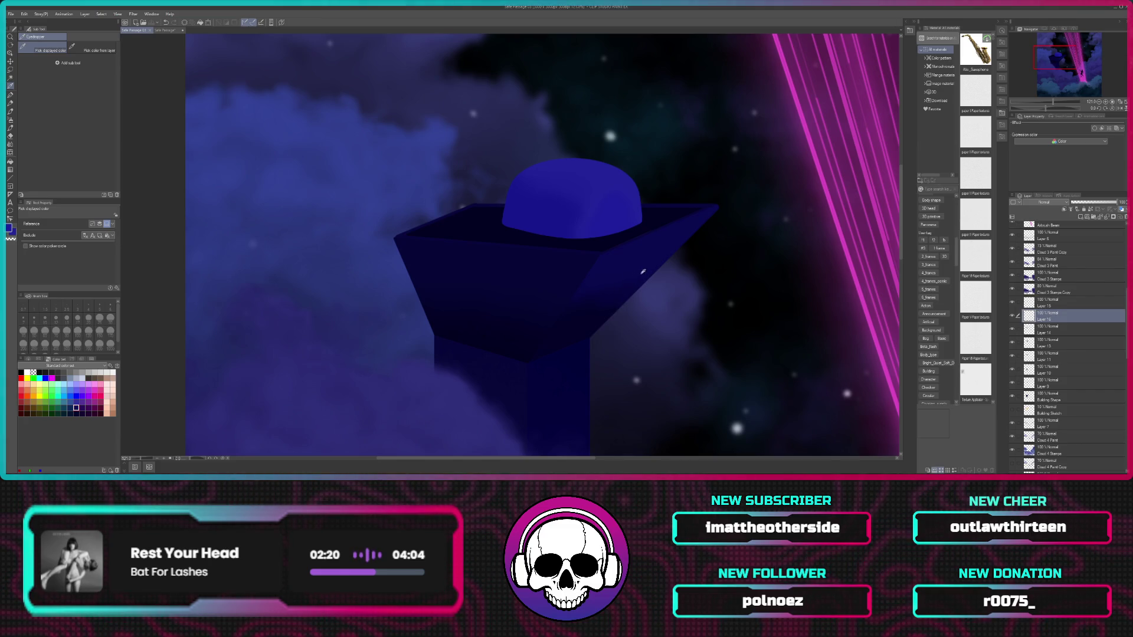
key(u)
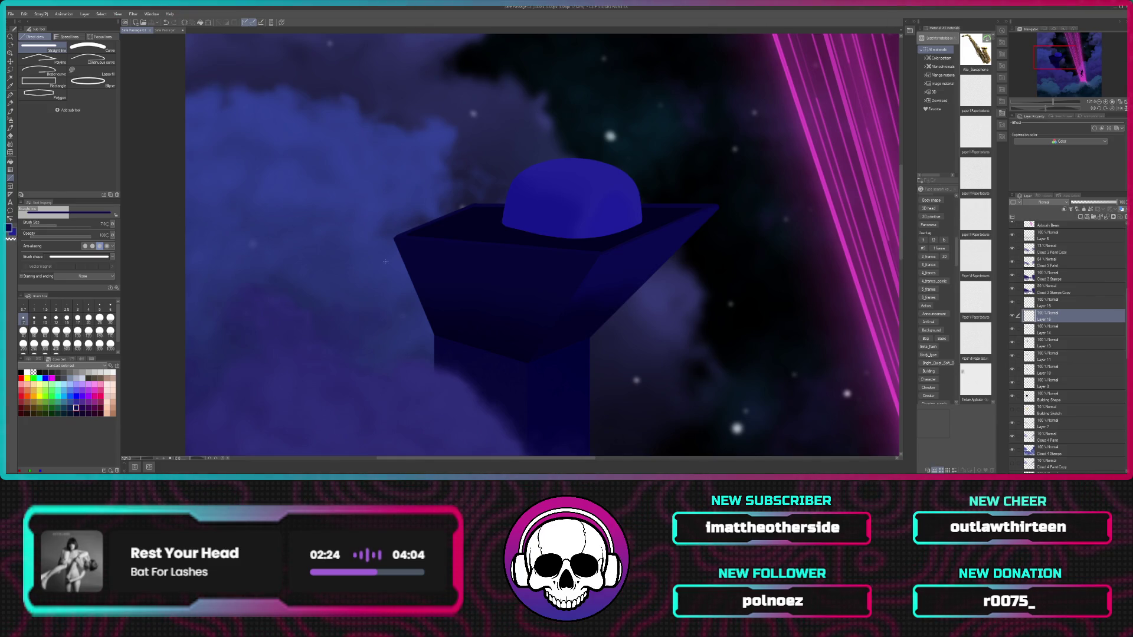
key(i)
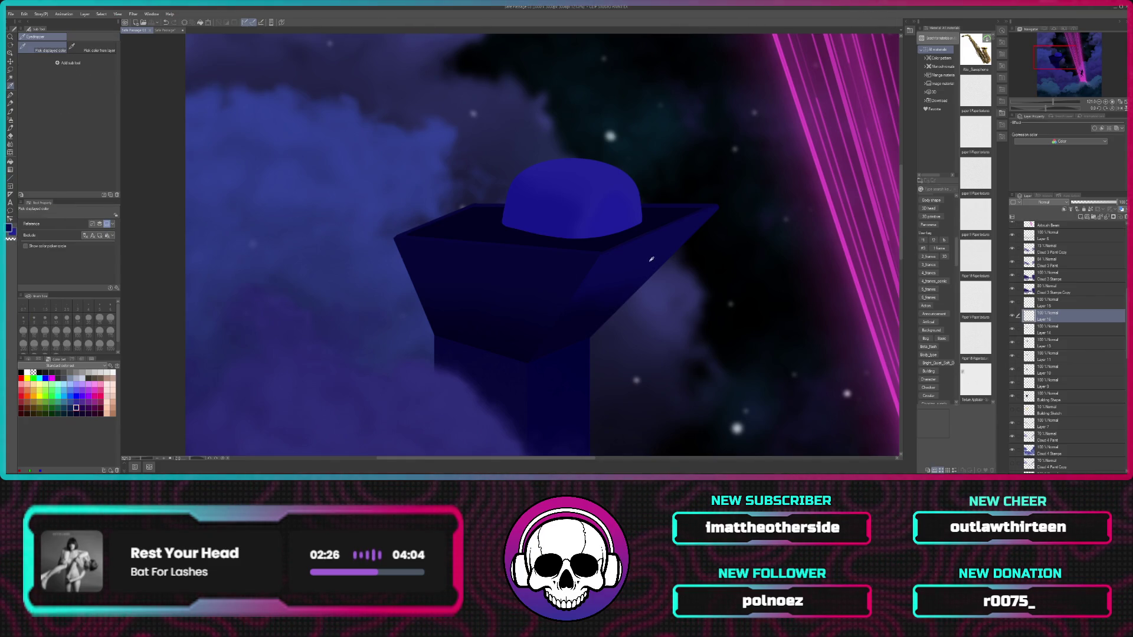
key(u)
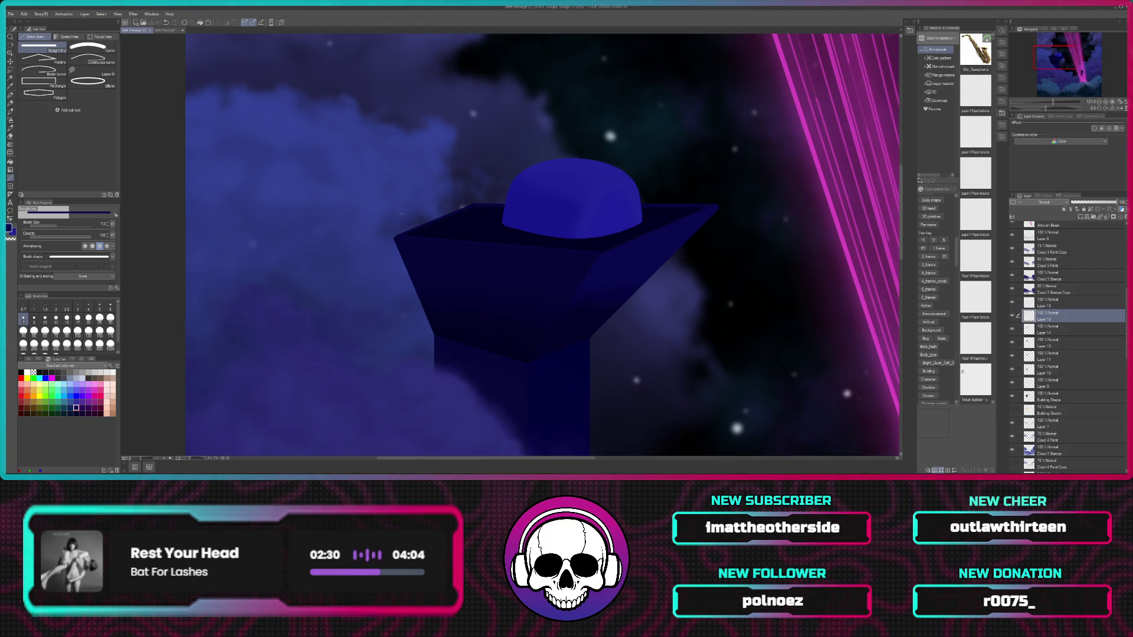
scroll(403, 210, up, 1)
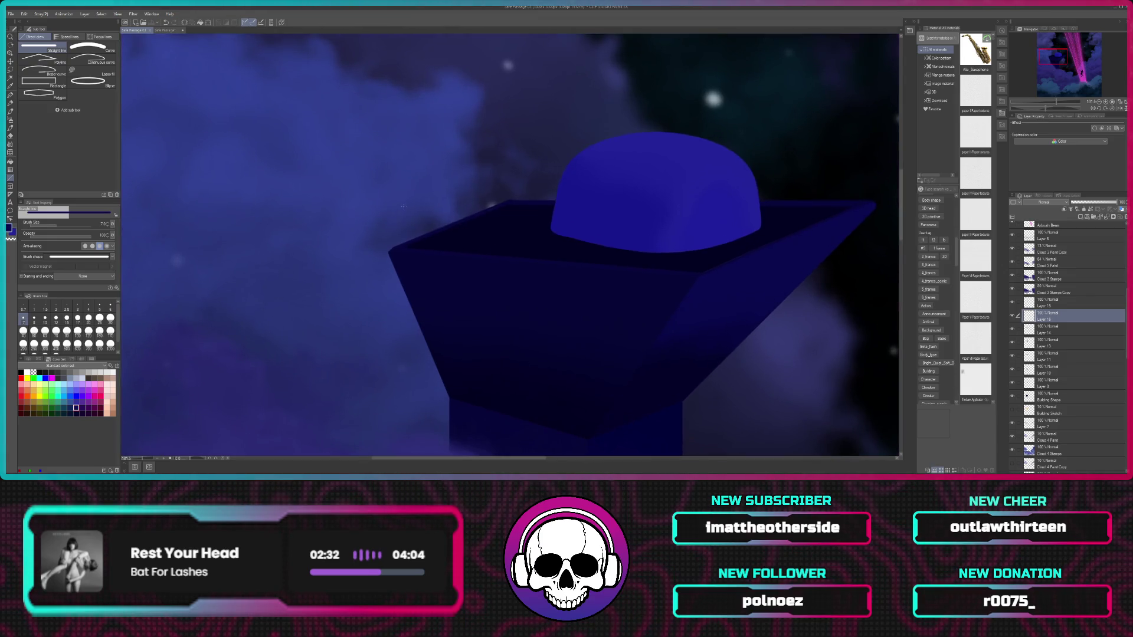
scroll(404, 210, up, 1)
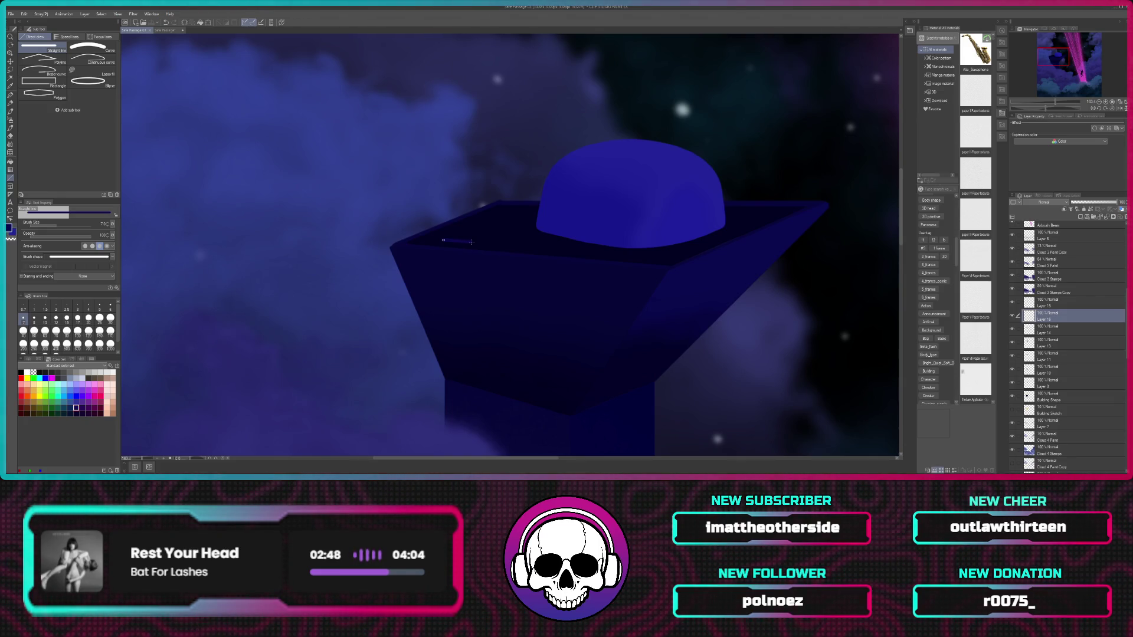
Step: Draw the box's front vertical and top edges and its back edges on the platform
drag(472, 241, 476, 242)
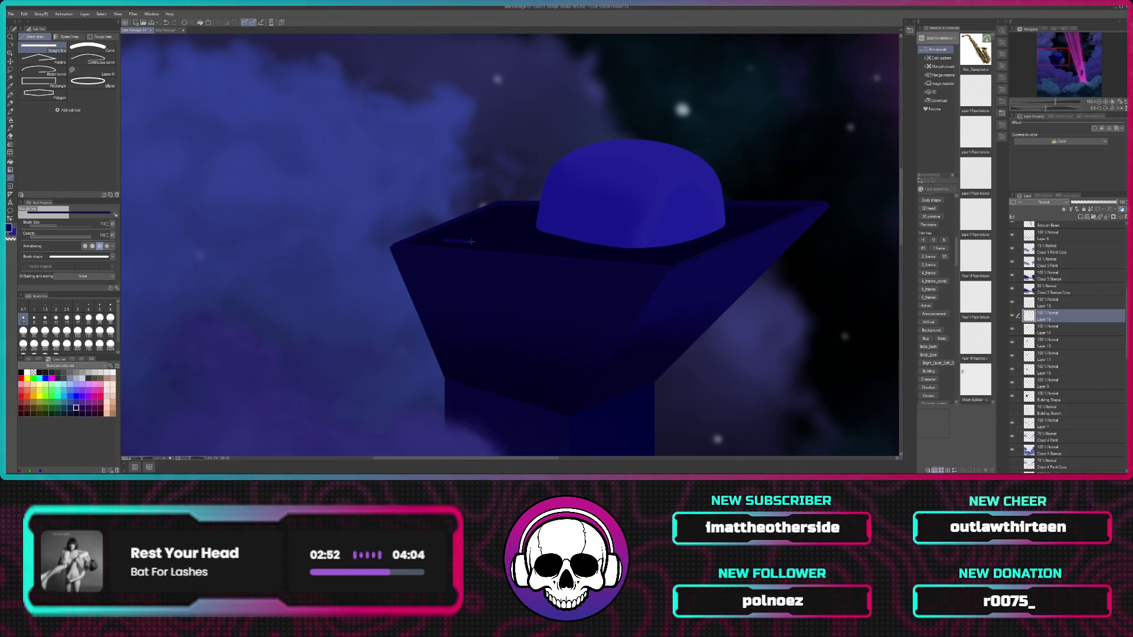
drag(471, 242, 499, 230)
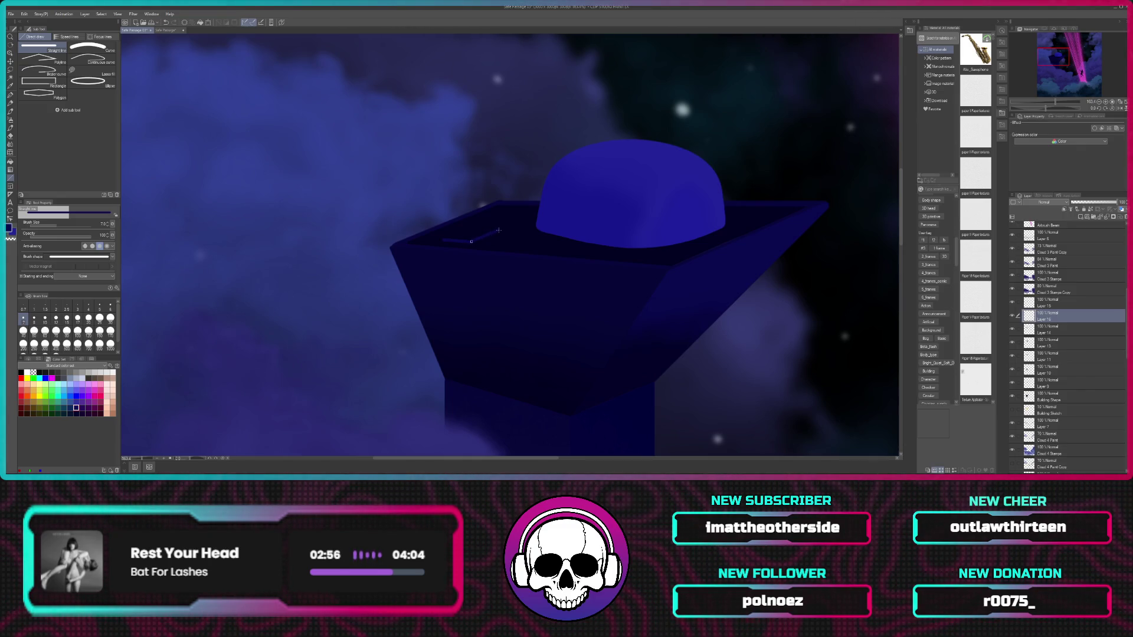
drag(499, 229, 503, 225)
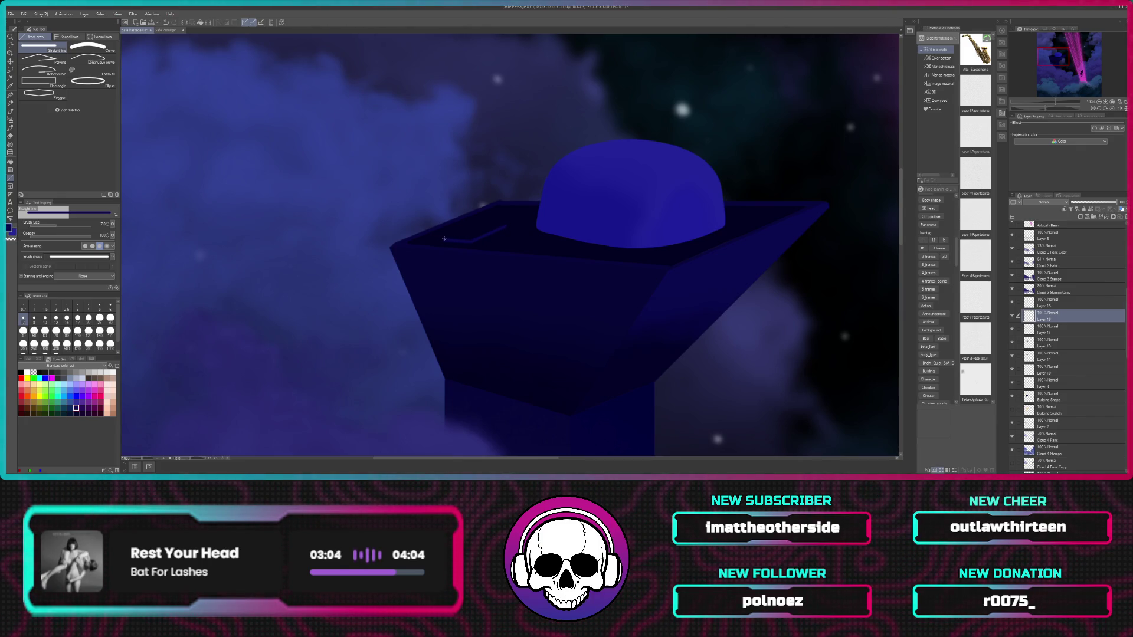
drag(444, 238, 444, 189)
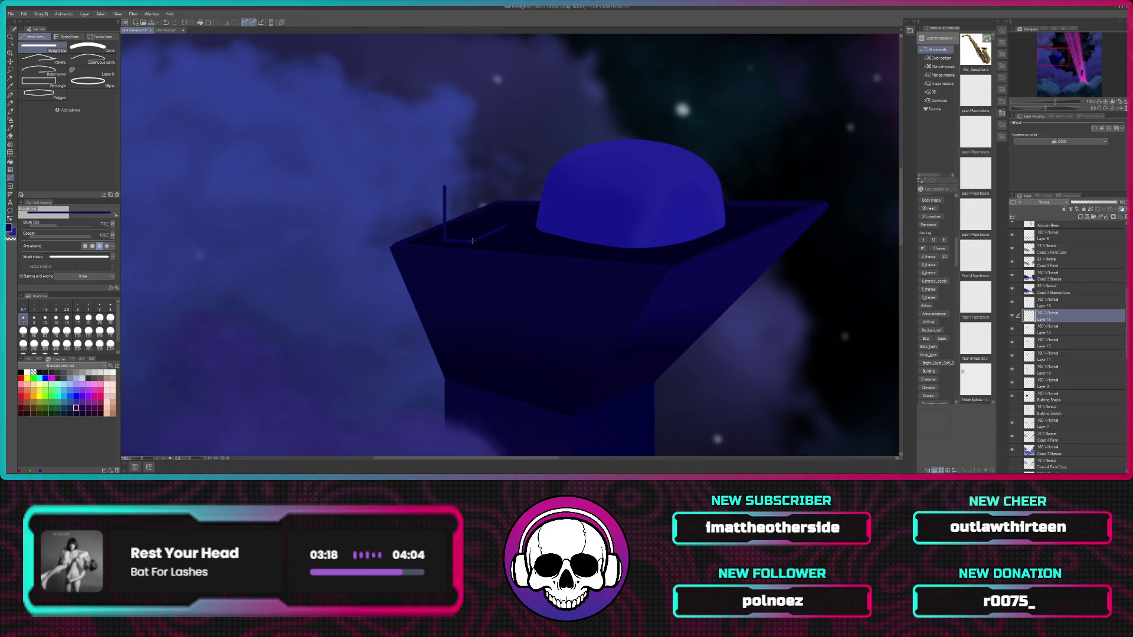
drag(444, 186, 471, 187)
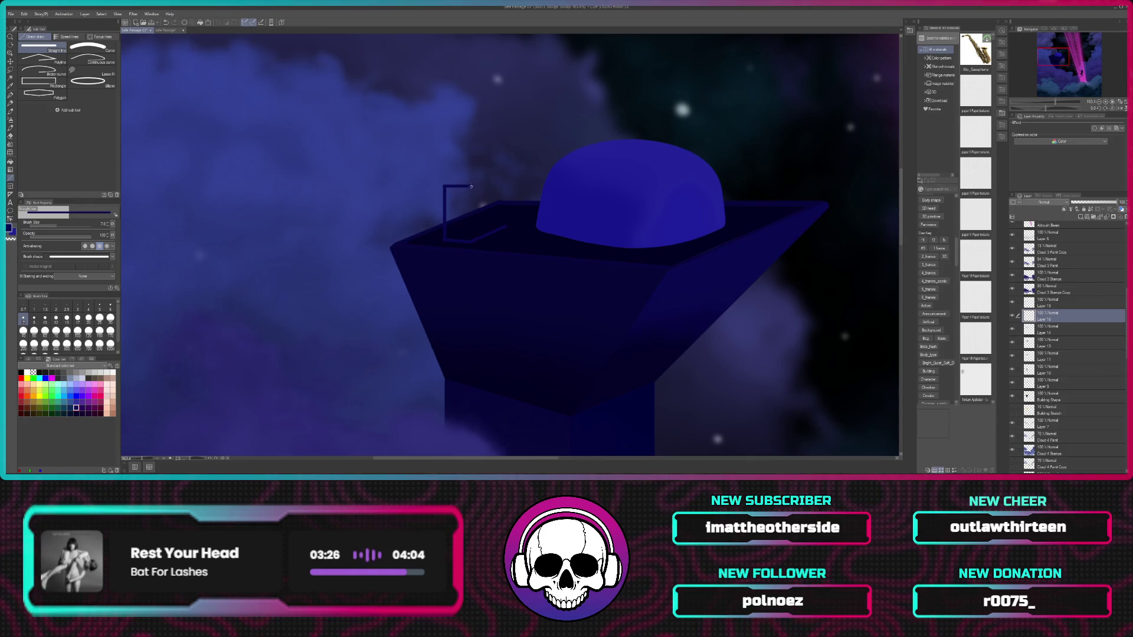
drag(471, 187, 469, 234)
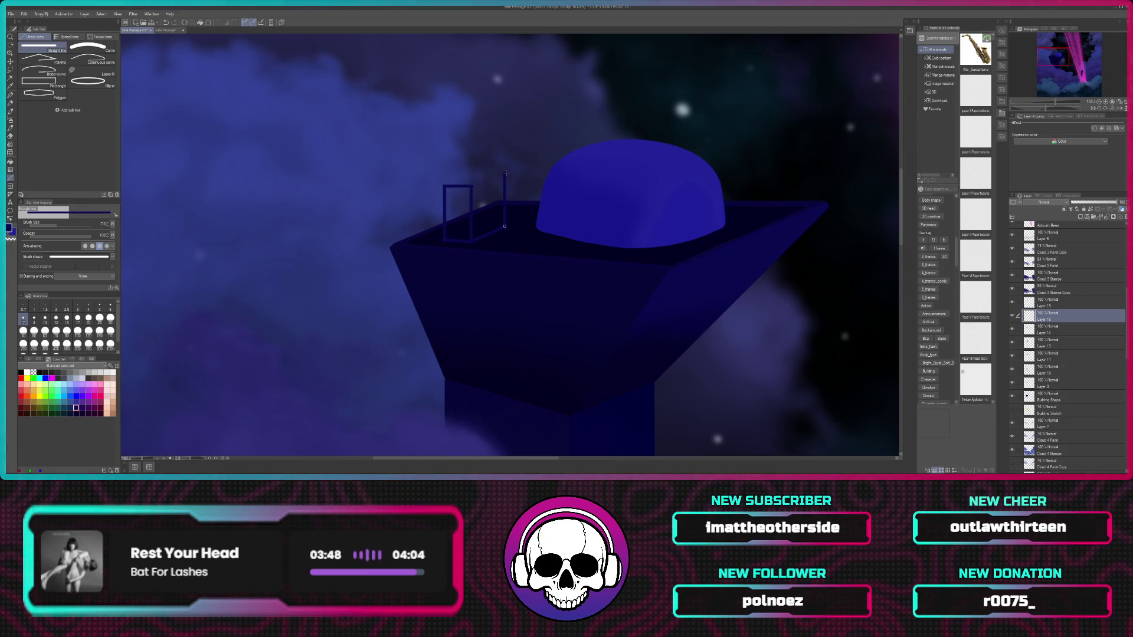
drag(506, 173, 506, 173)
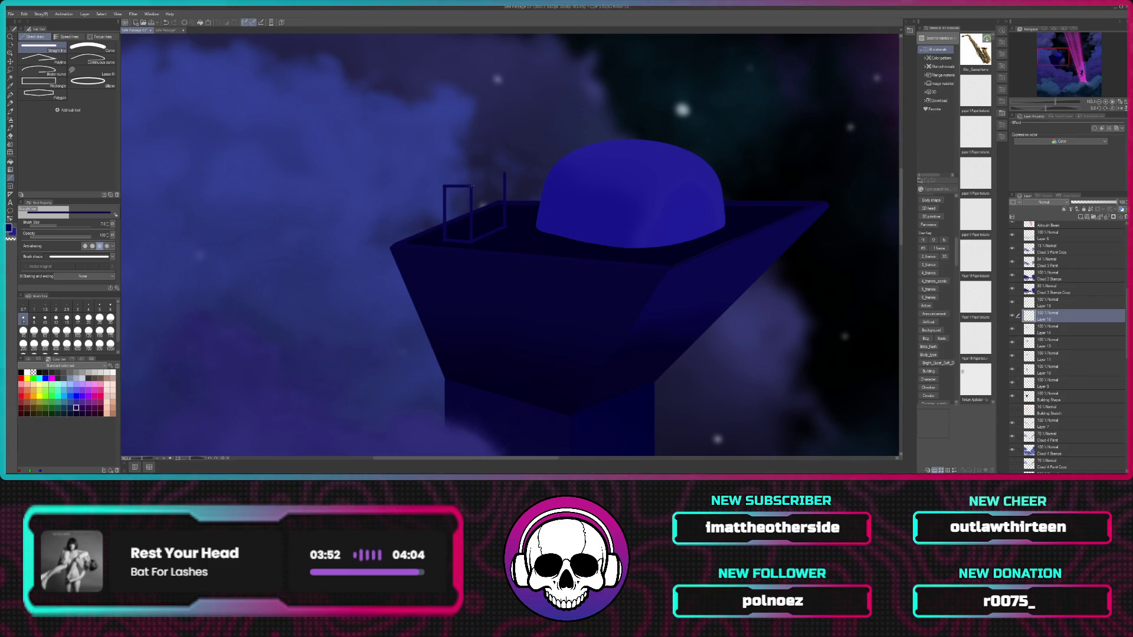
mouse_move(471, 185)
mouse_down()
mouse_move(494, 163)
mouse_move(504, 174)
mouse_up()
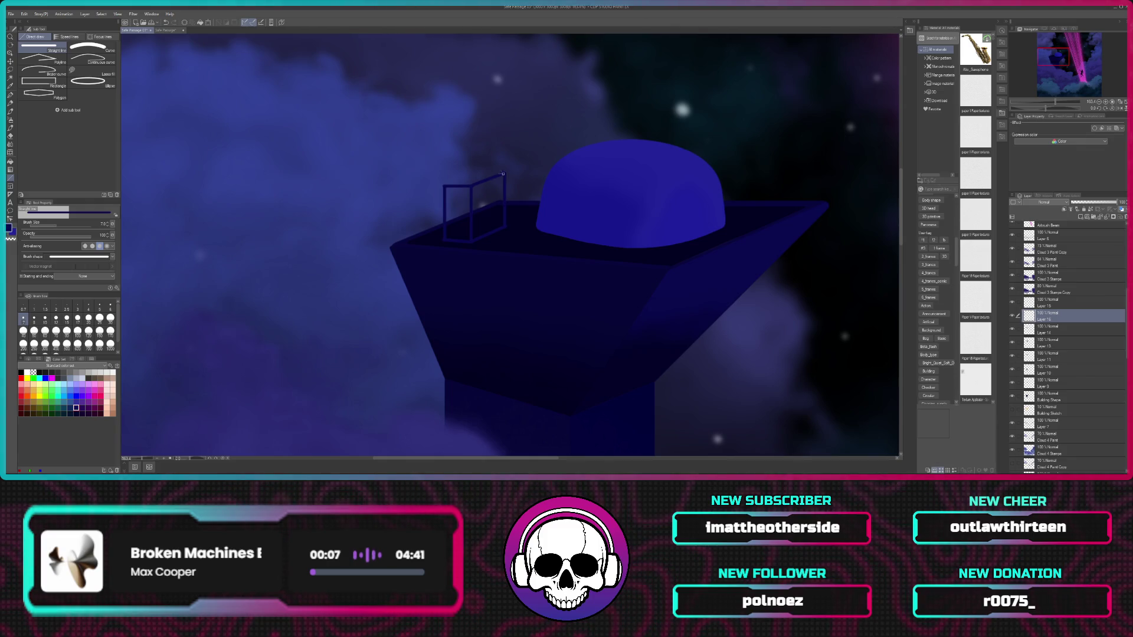
drag(502, 173, 476, 174)
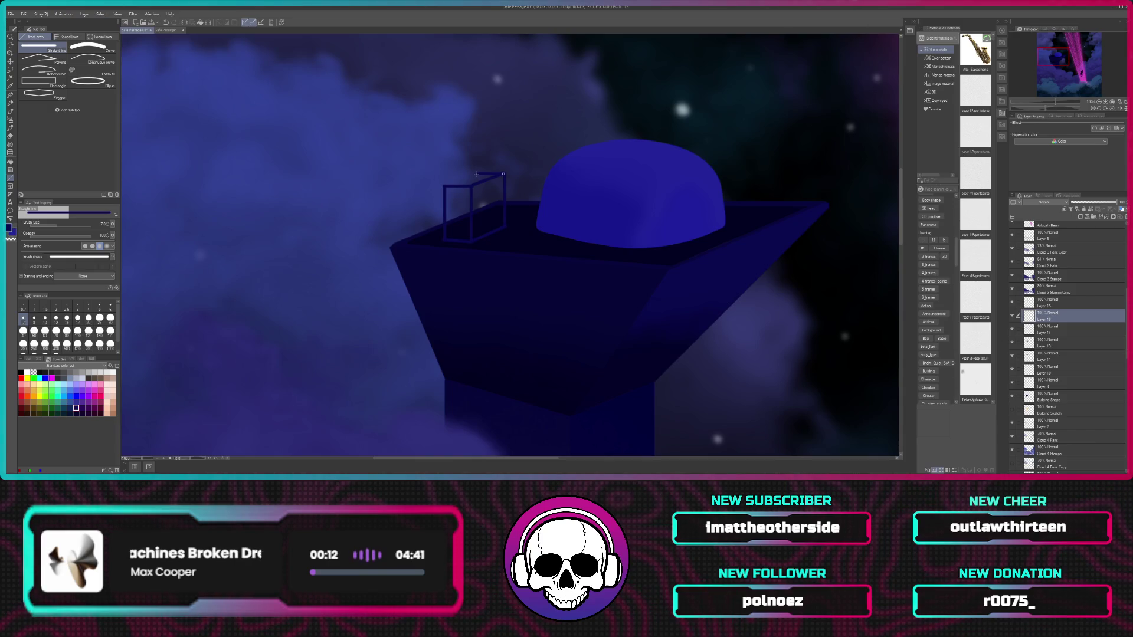
drag(476, 174, 475, 173)
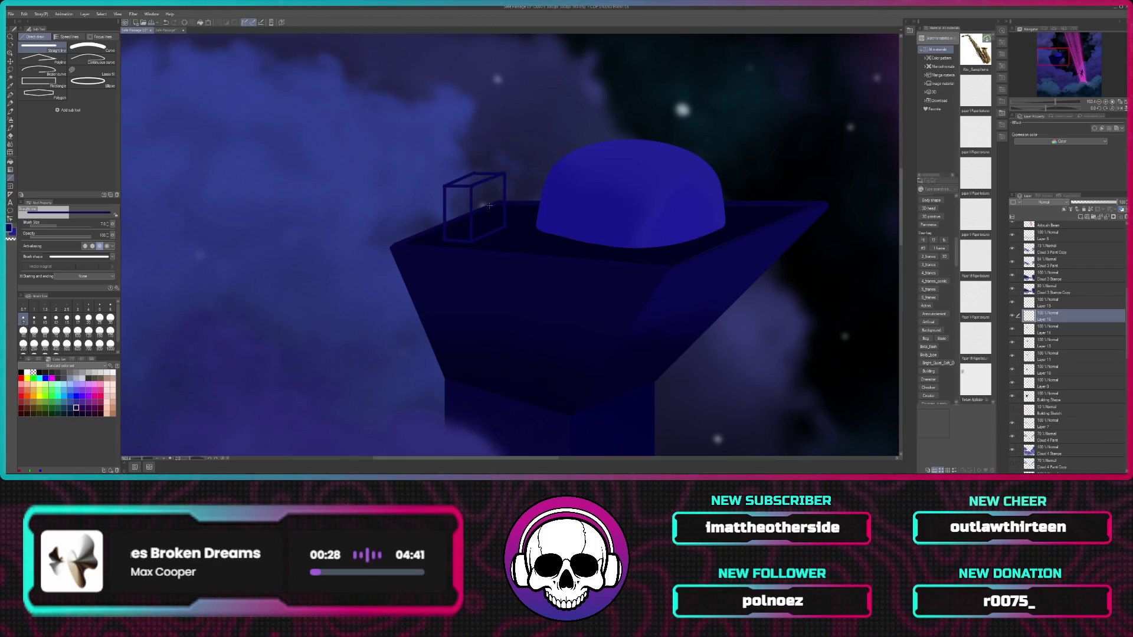
Step: Zoom in and finish the box's top corner plus its bottom front and bottom right edges
scroll(617, 352, up, 1)
scroll(617, 352, up, 2)
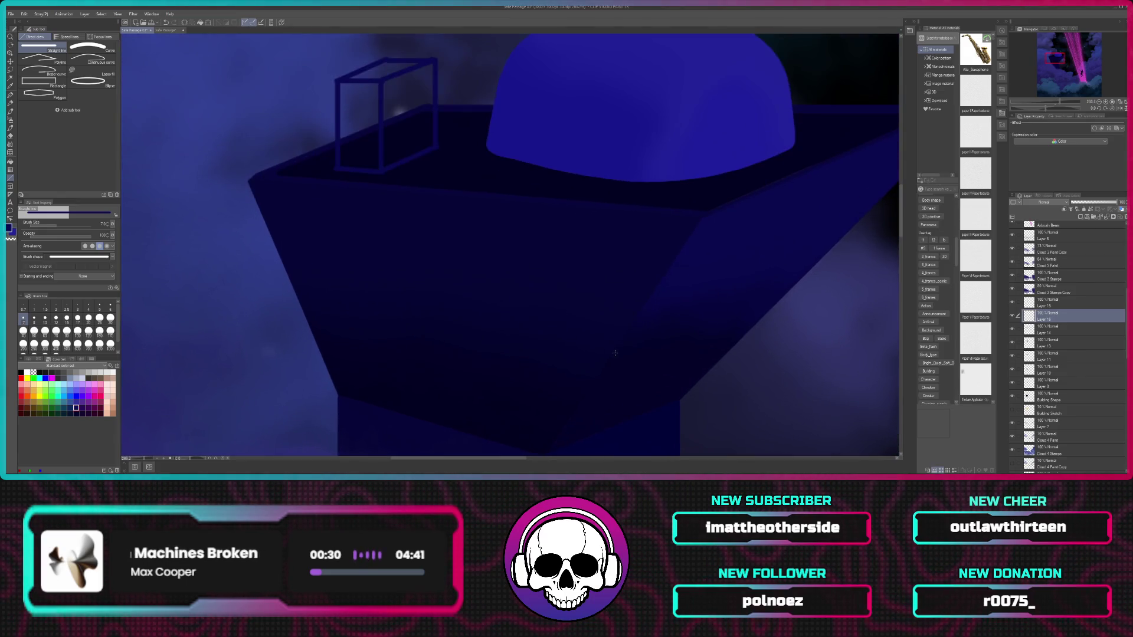
mouse_move(455, 93)
mouse_down()
mouse_move(503, 183)
mouse_move(547, 194)
mouse_up()
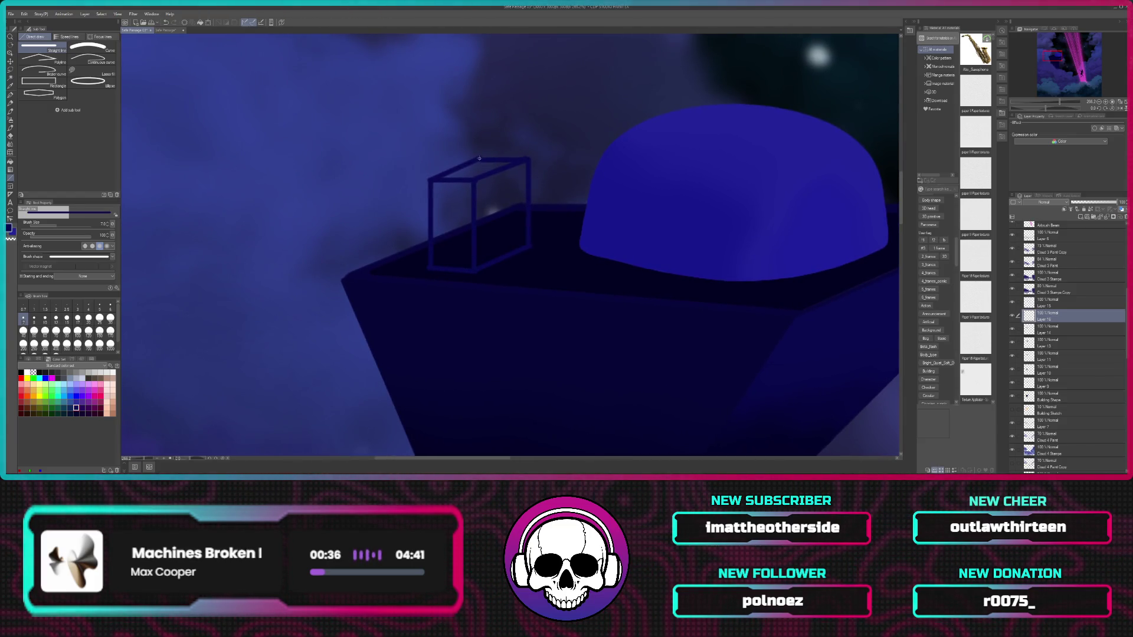
drag(521, 159, 528, 158)
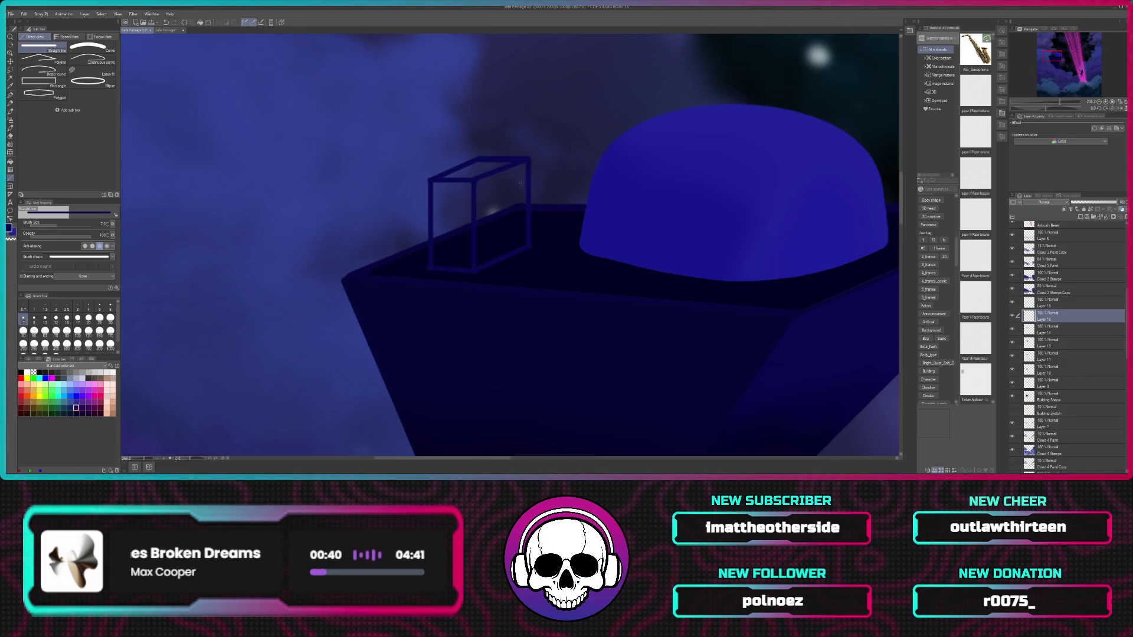
drag(529, 159, 530, 159)
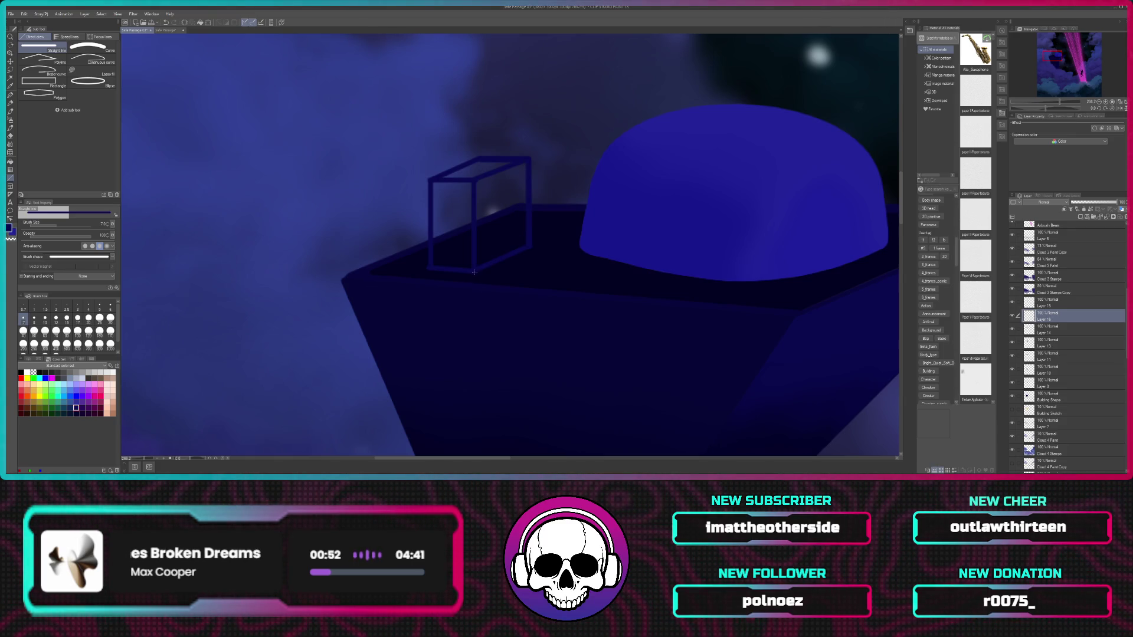
drag(473, 272, 529, 246)
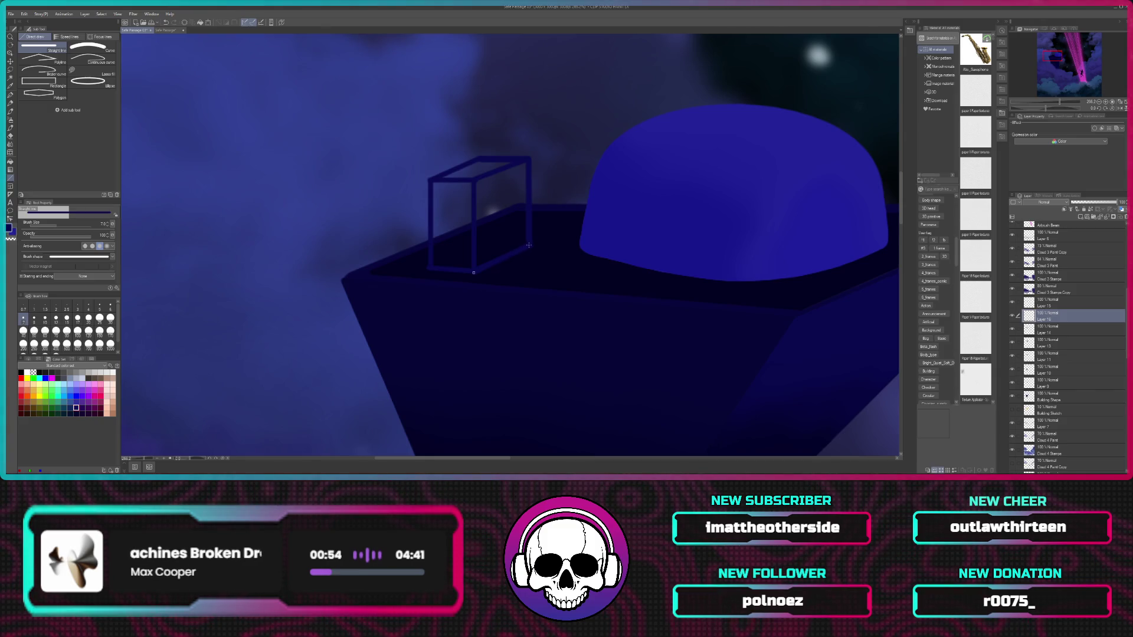
drag(529, 245, 529, 246)
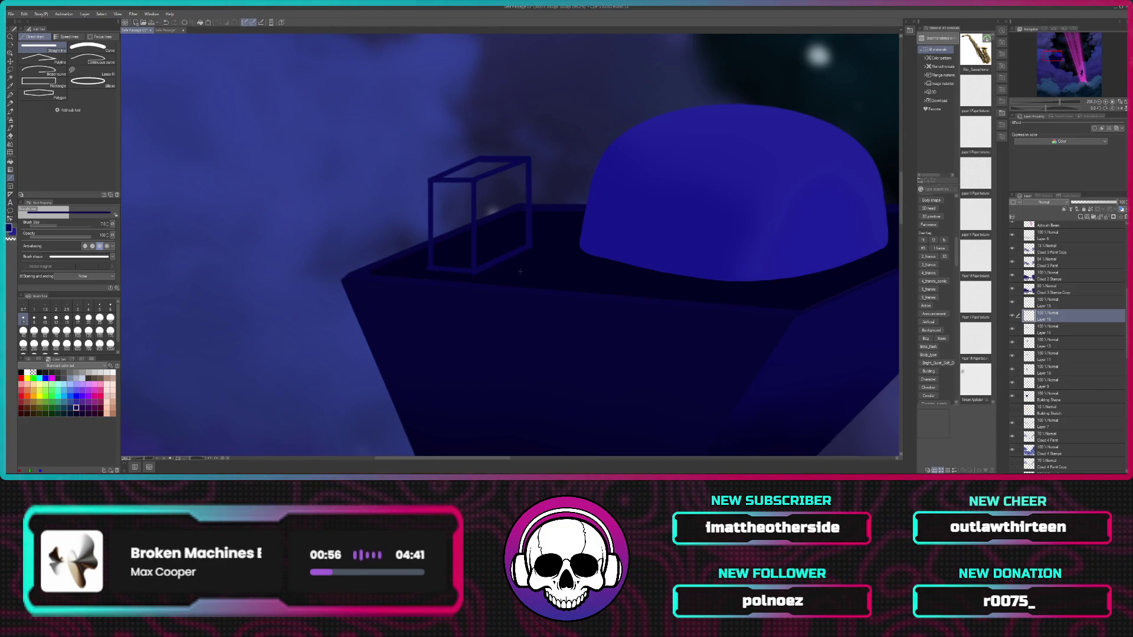
drag(429, 269, 449, 270)
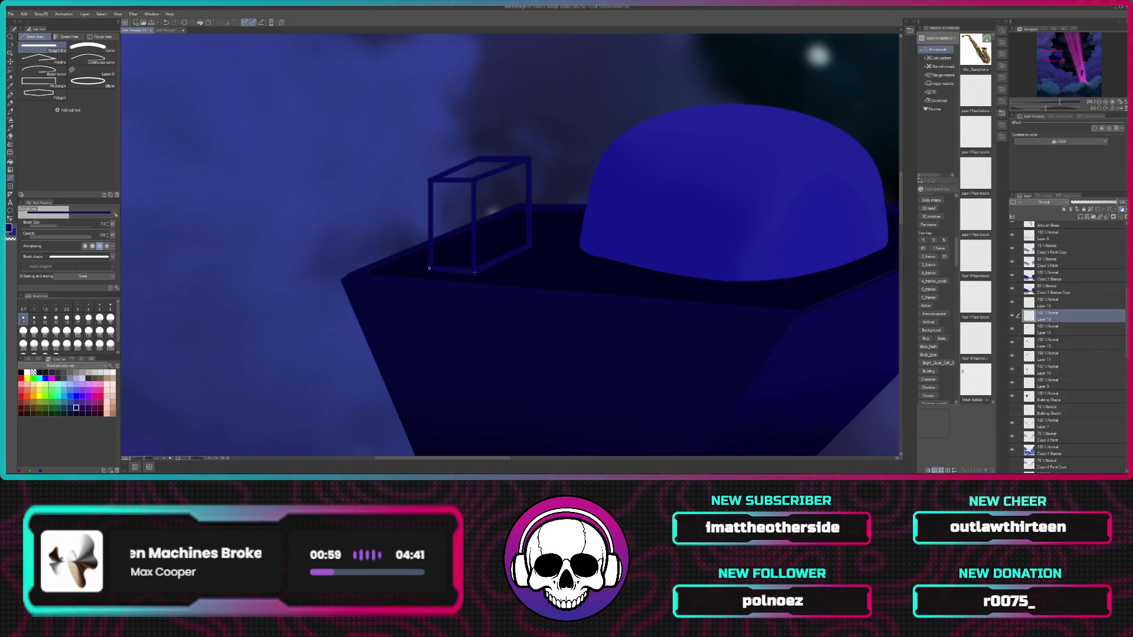
drag(474, 272, 474, 272)
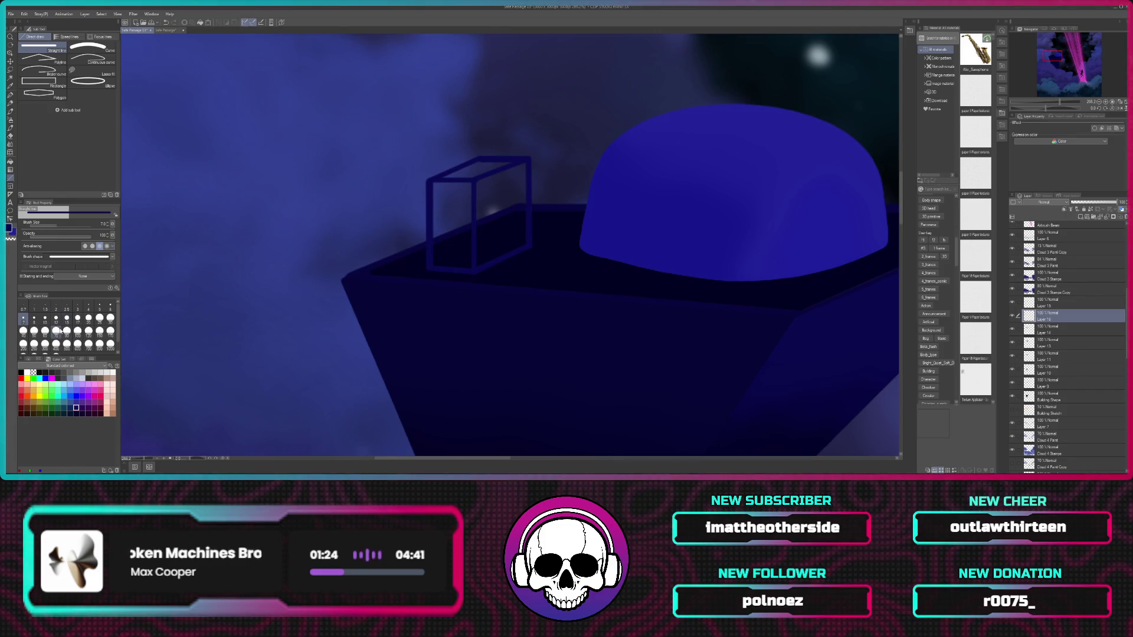
click(9, 95)
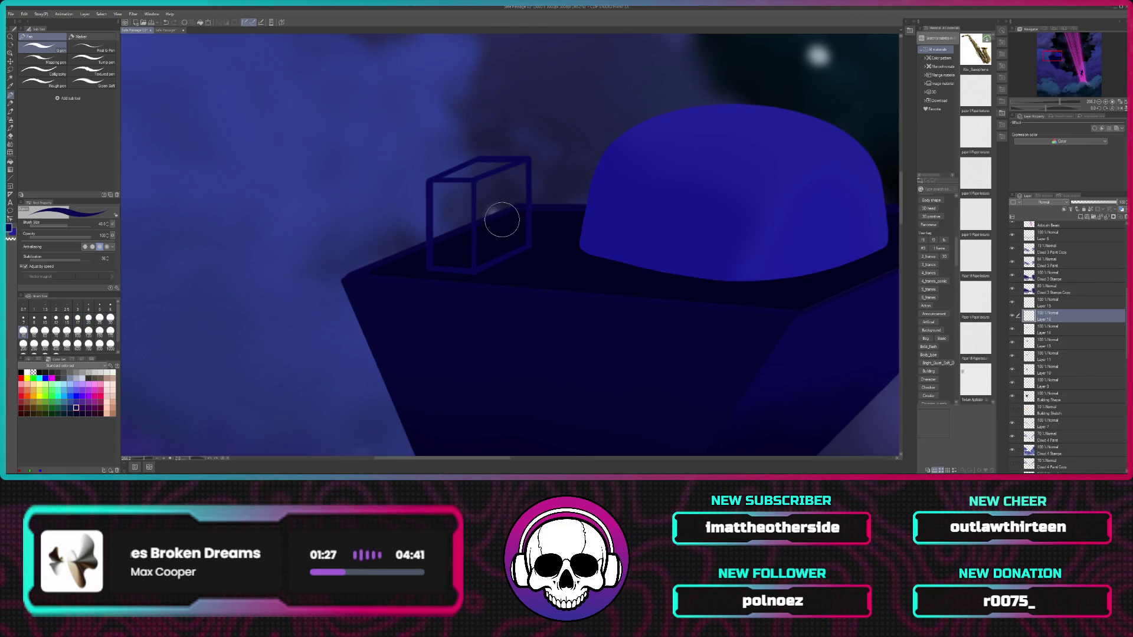
Step: At pen size 25, shade the box's right face darker and paint a lighter stroke down its left edge
click(99, 318)
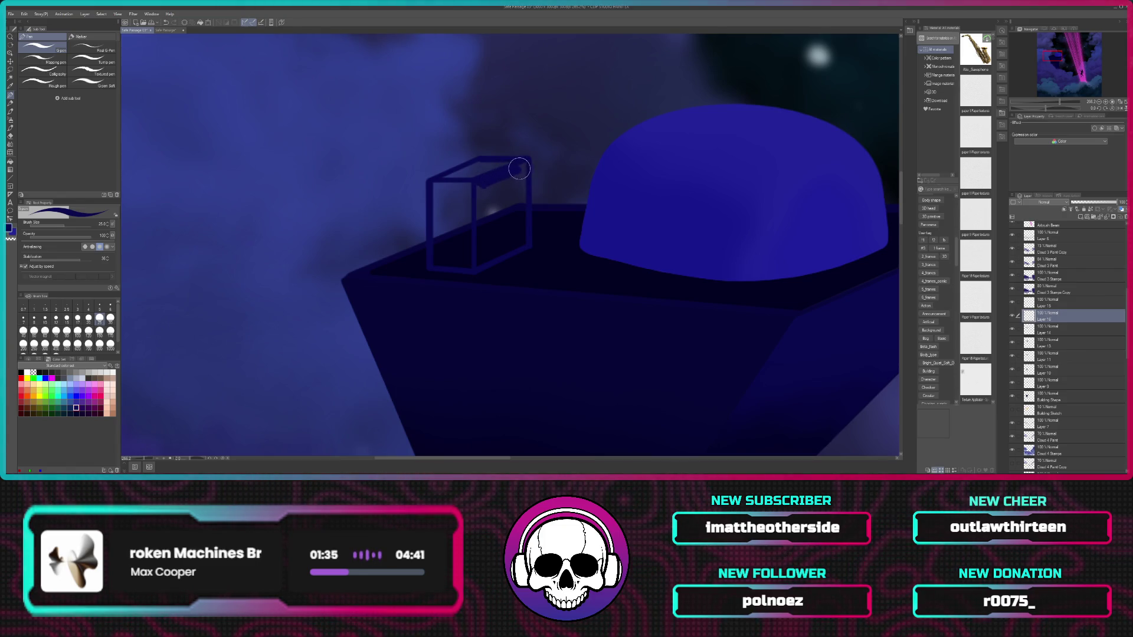
mouse_move(524, 167)
mouse_down()
mouse_move(523, 188)
mouse_move(519, 177)
mouse_move(481, 210)
mouse_up()
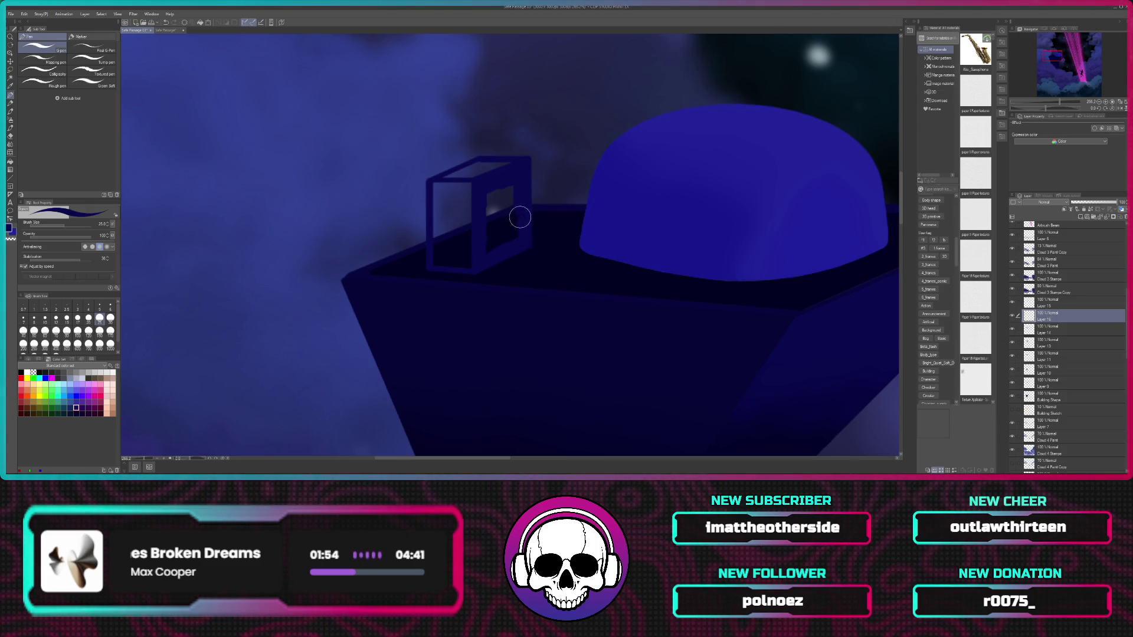
drag(521, 236, 513, 185)
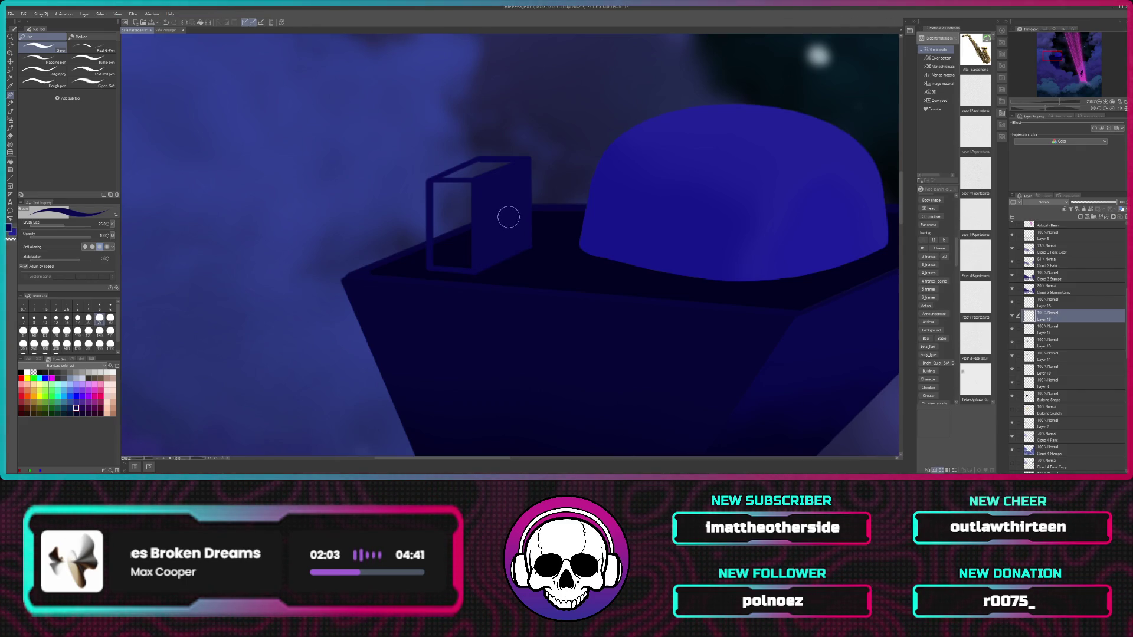
key(i)
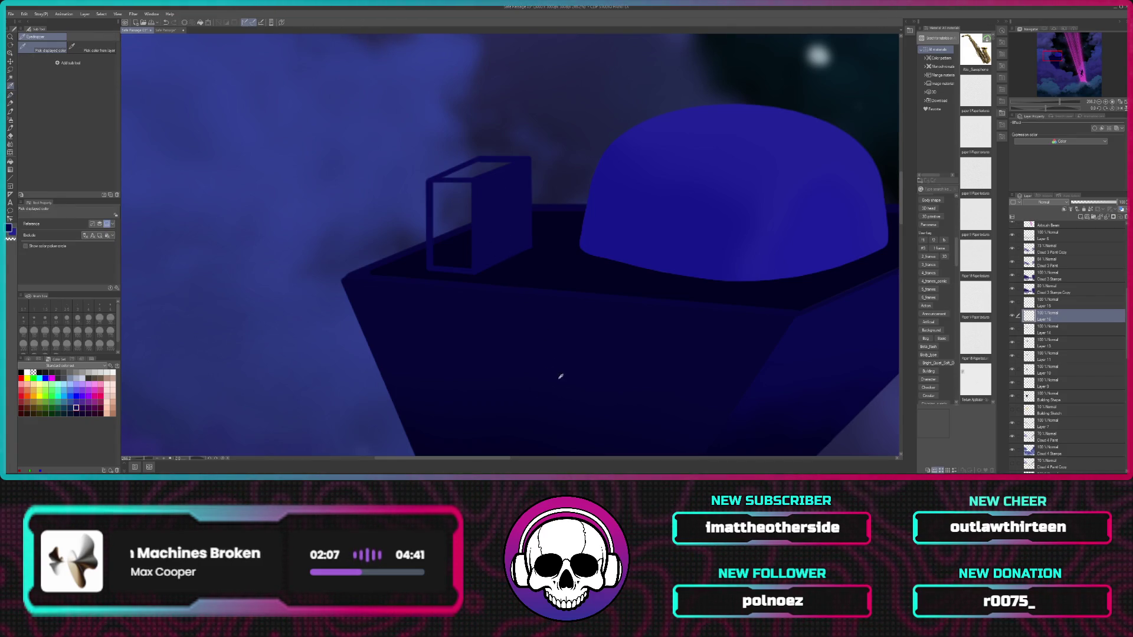
key(p)
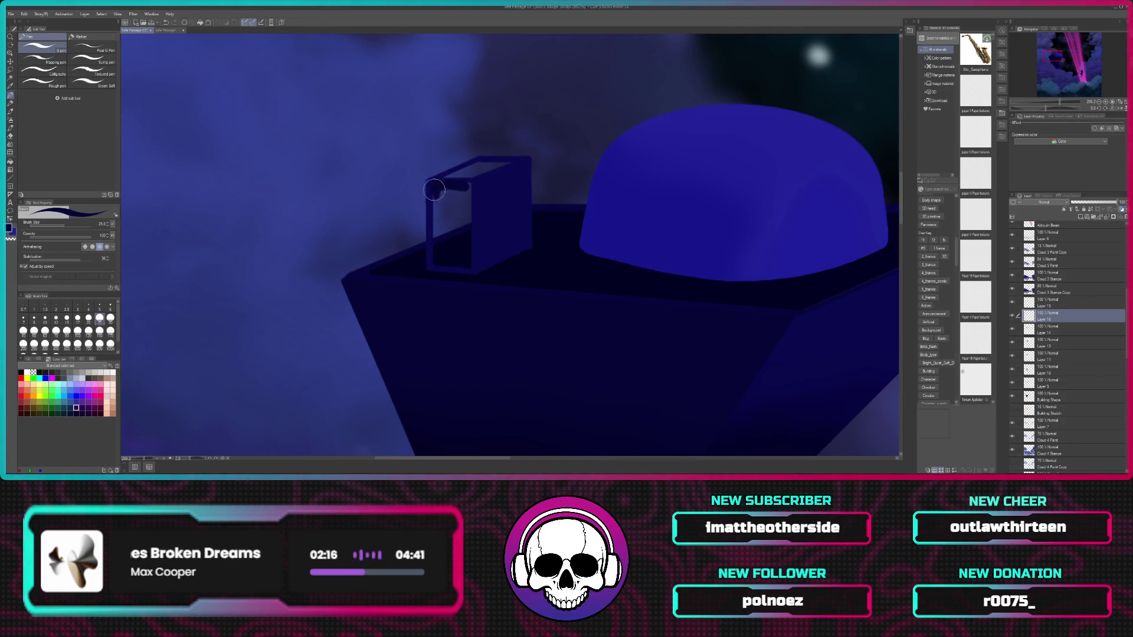
drag(433, 189, 433, 219)
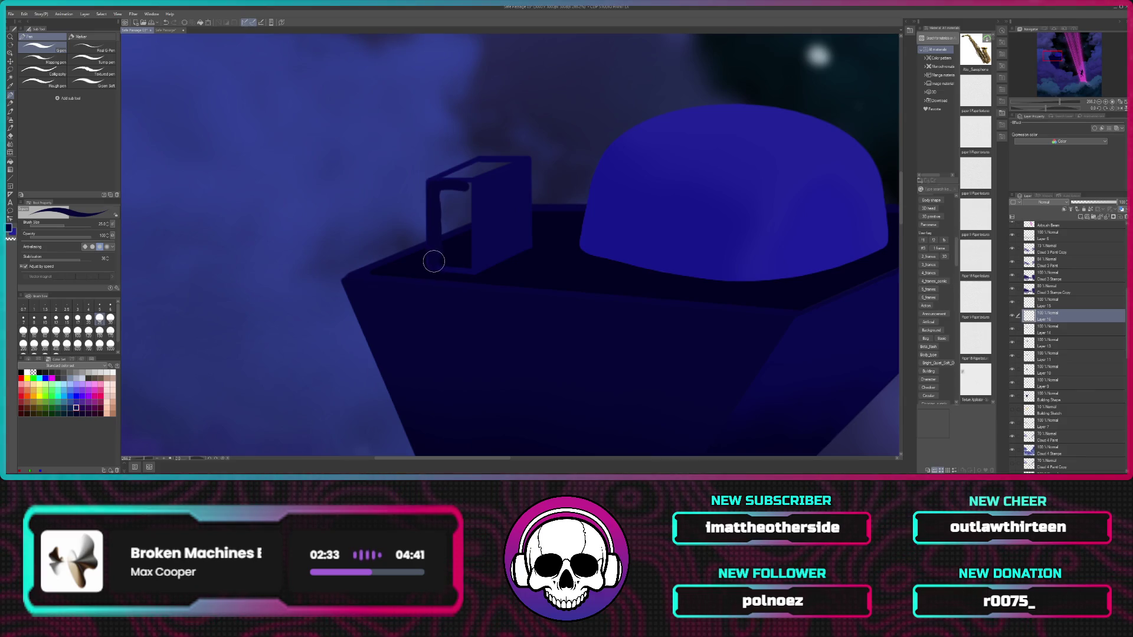
Step: With the brush at 17 then 12, paint dark blue over the box's light window and front bottom
click(77, 318)
scroll(458, 252, up, 5)
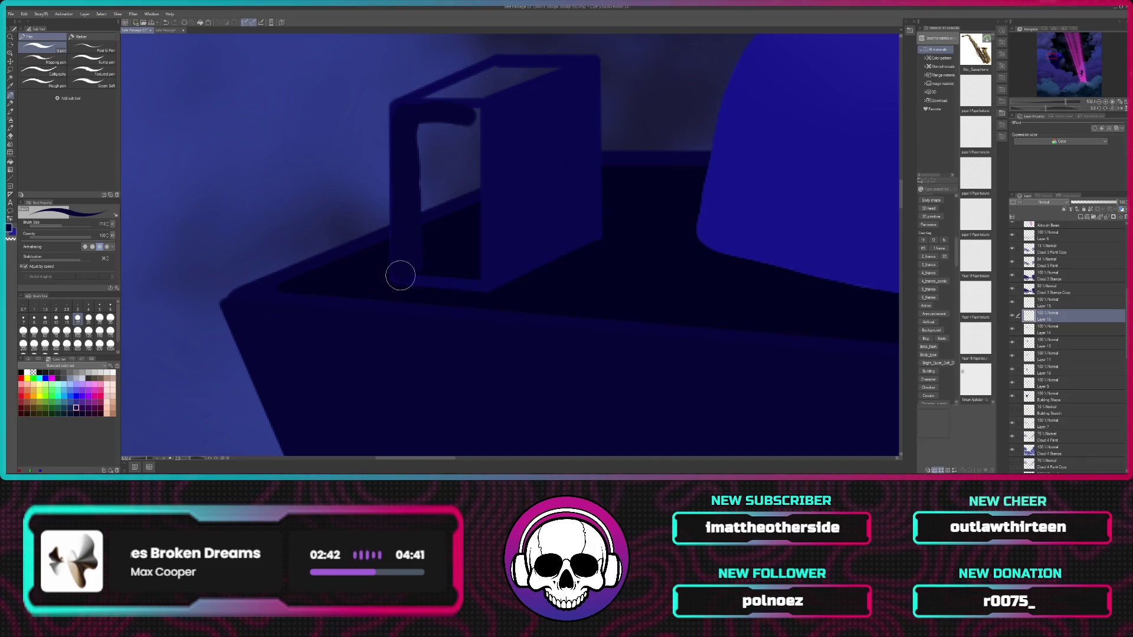
drag(409, 277, 466, 280)
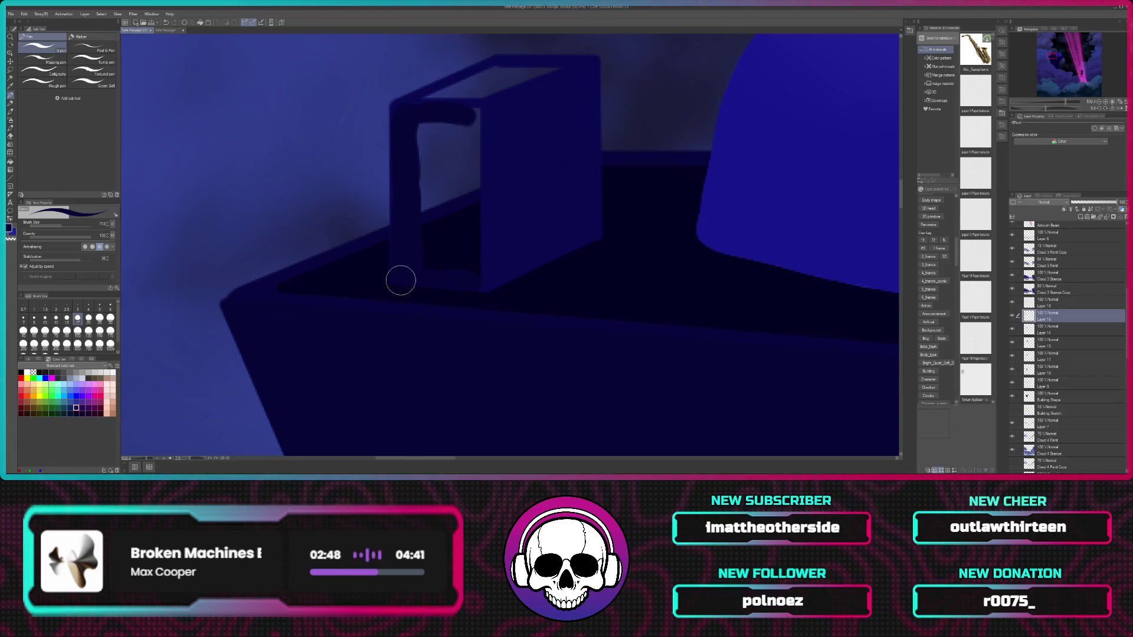
drag(397, 279, 479, 285)
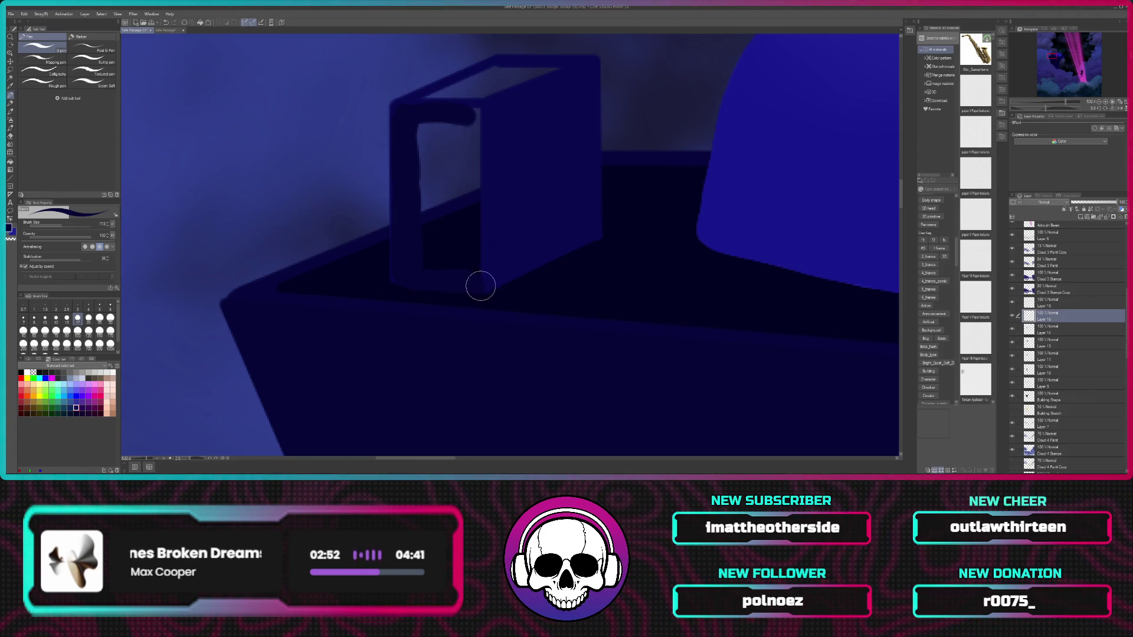
click(56, 319)
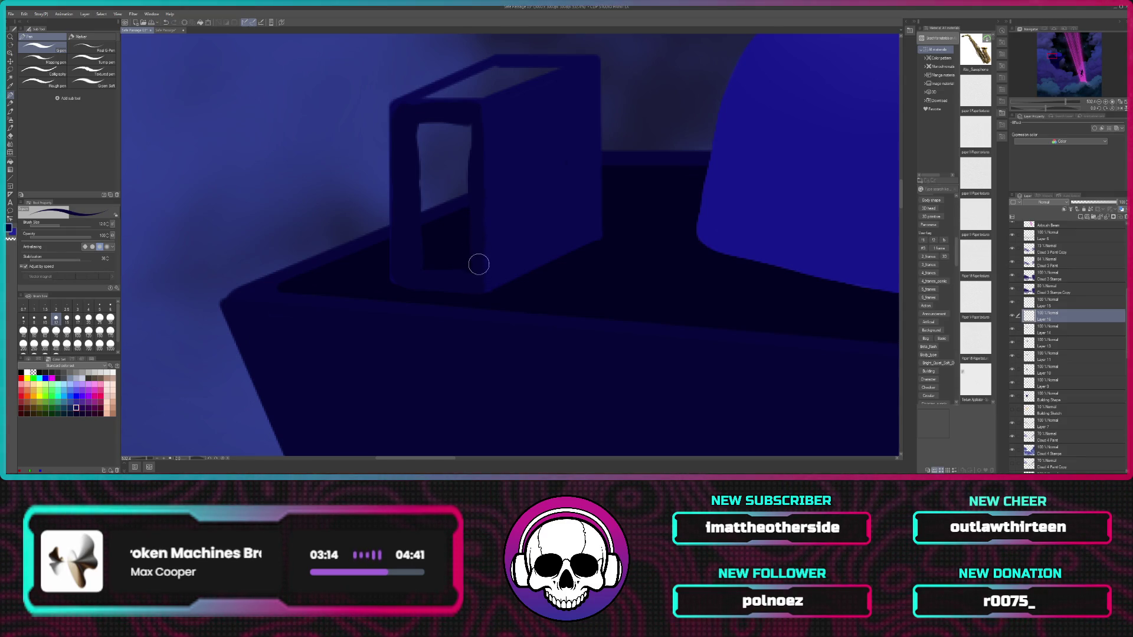
drag(416, 129, 455, 131)
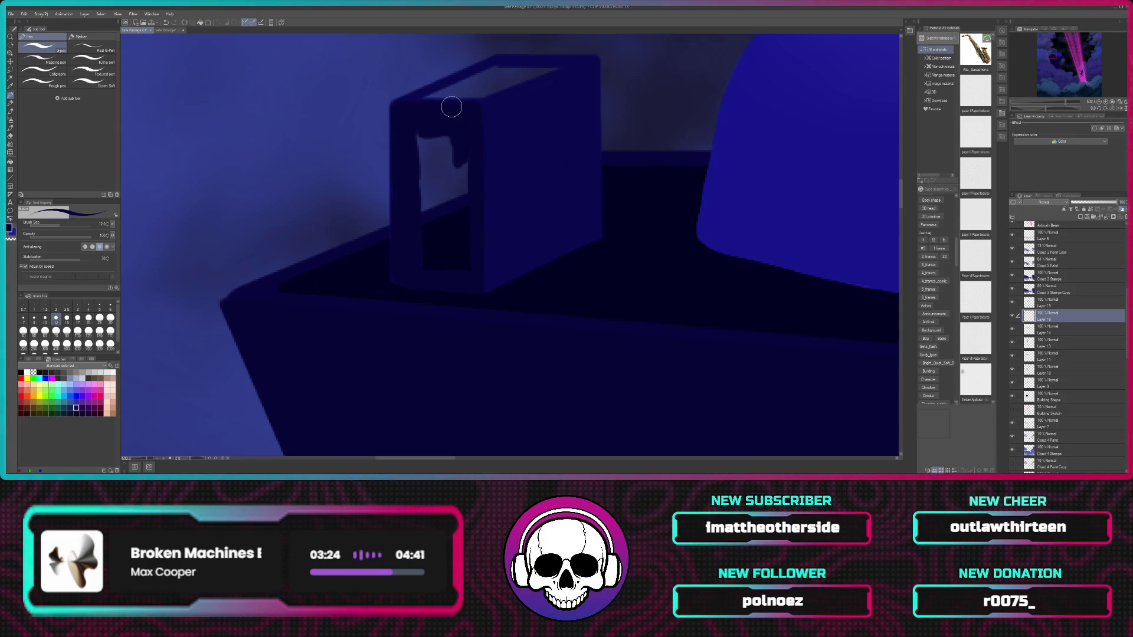
drag(465, 127, 398, 275)
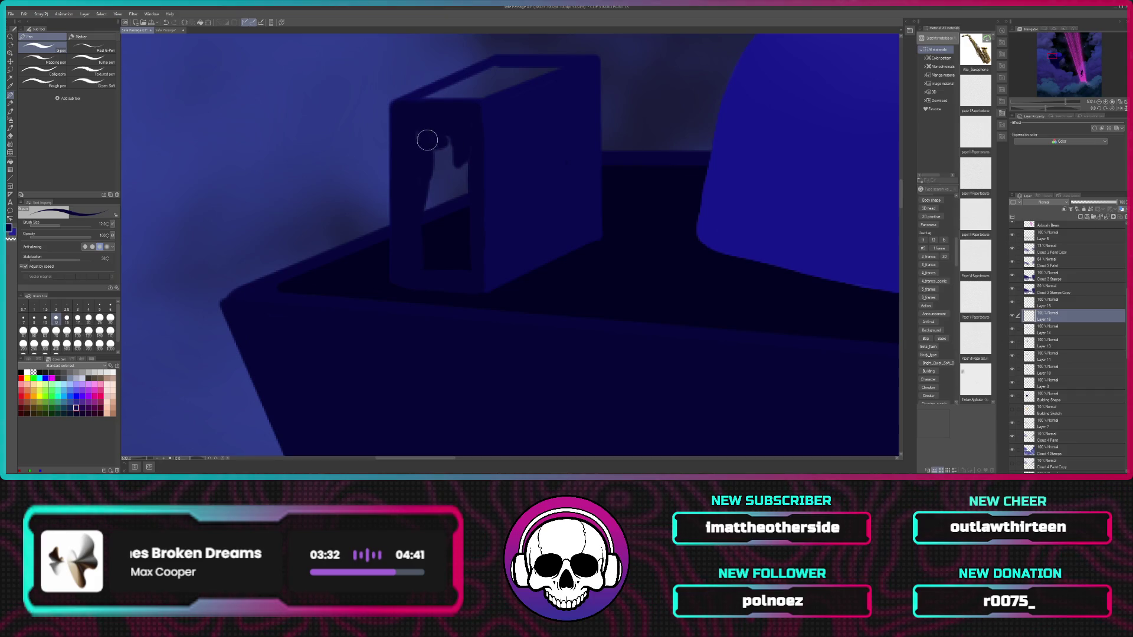
mouse_move(444, 137)
mouse_down()
mouse_move(466, 192)
mouse_move(465, 155)
mouse_move(439, 180)
mouse_up()
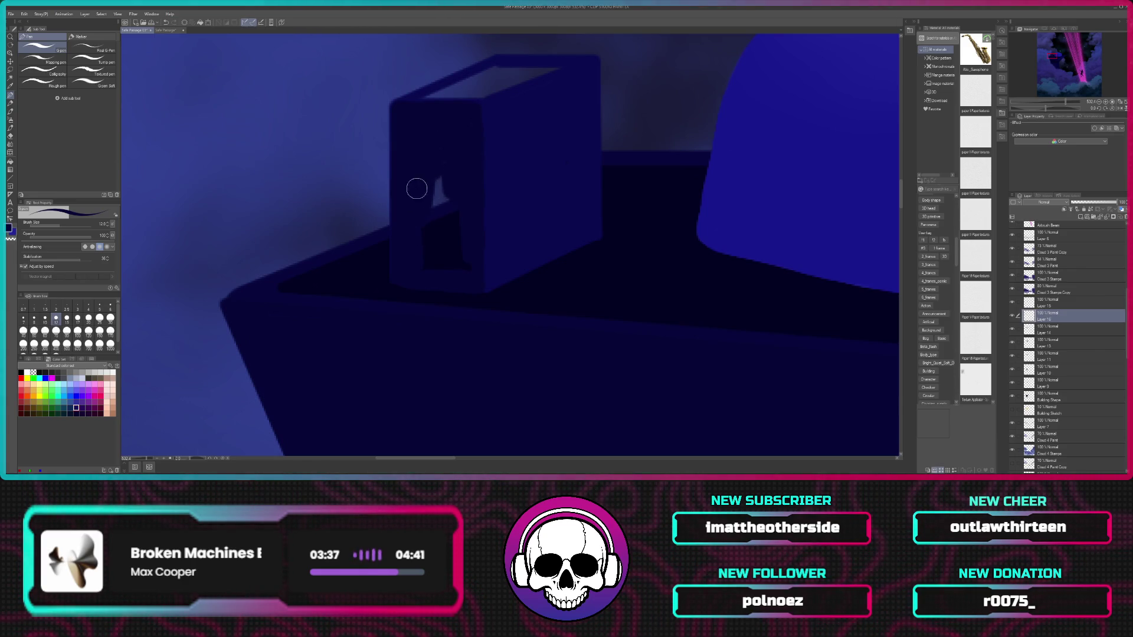
mouse_move(432, 234)
mouse_down()
mouse_move(441, 217)
mouse_move(451, 241)
mouse_up()
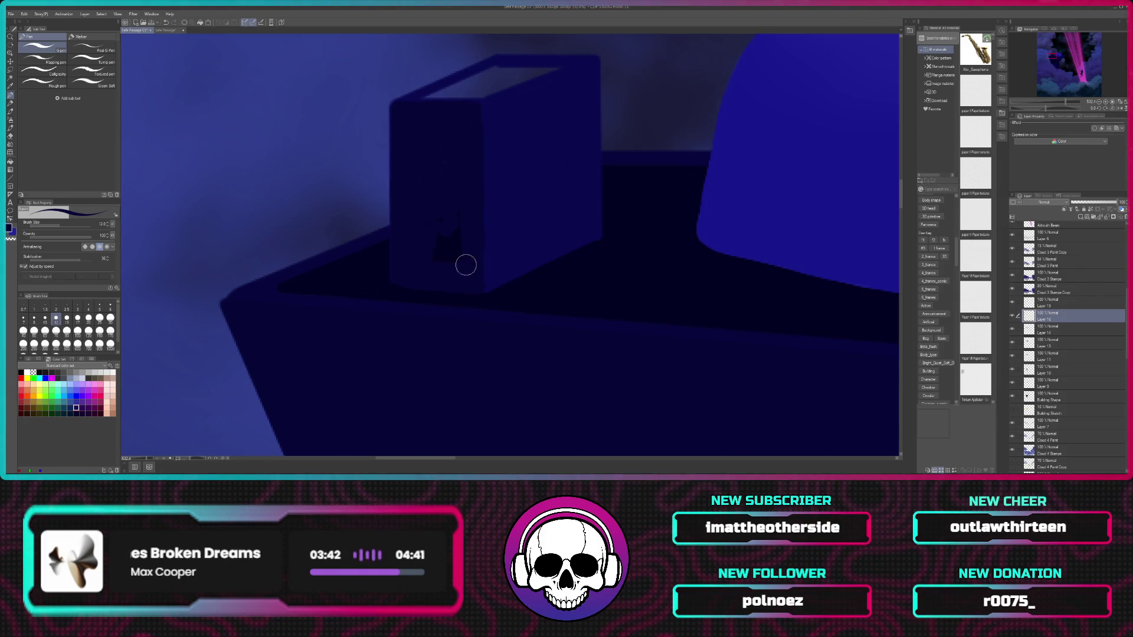
drag(449, 255, 437, 243)
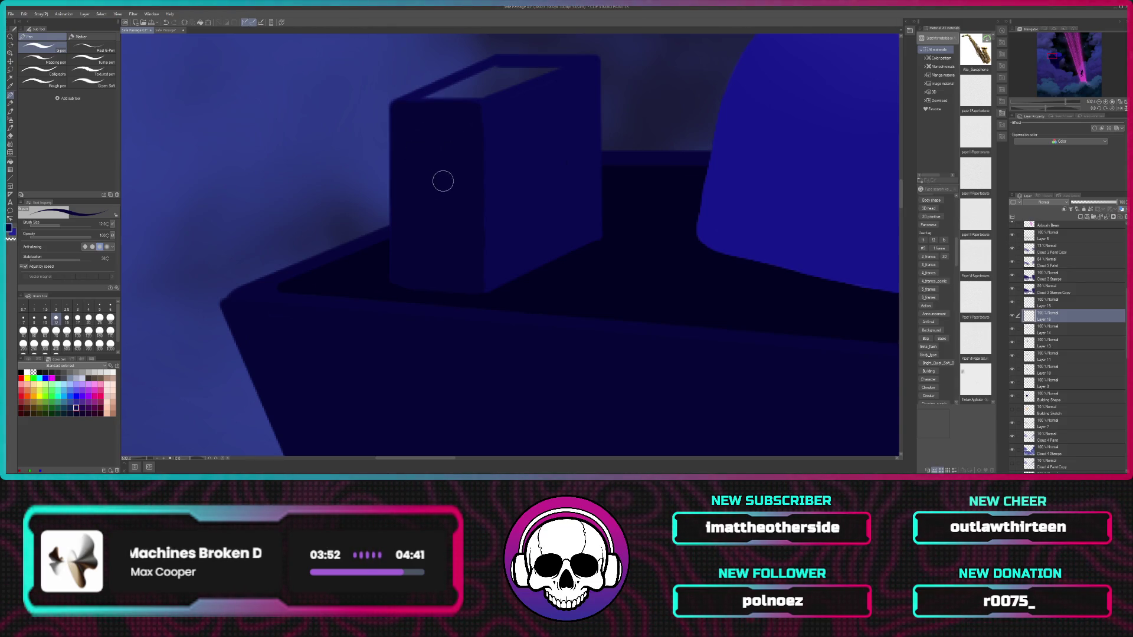
scroll(443, 180, down, 2)
Step: Zoom out to check the scene, then zoom and pan back onto the box and dome
scroll(440, 174, down, 6)
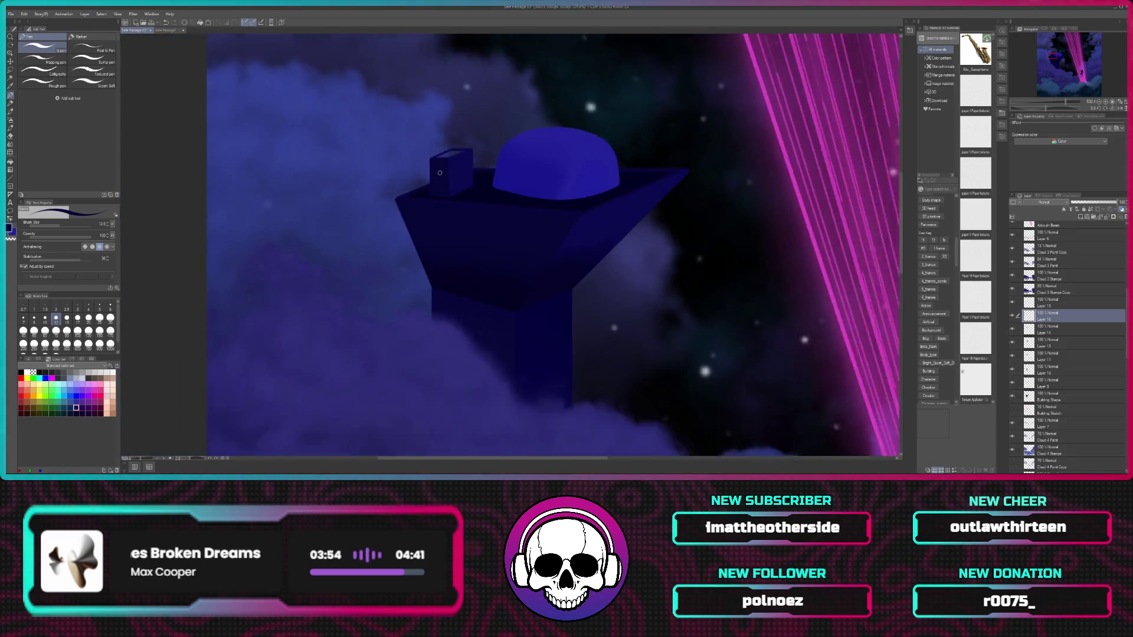
scroll(439, 173, down, 3)
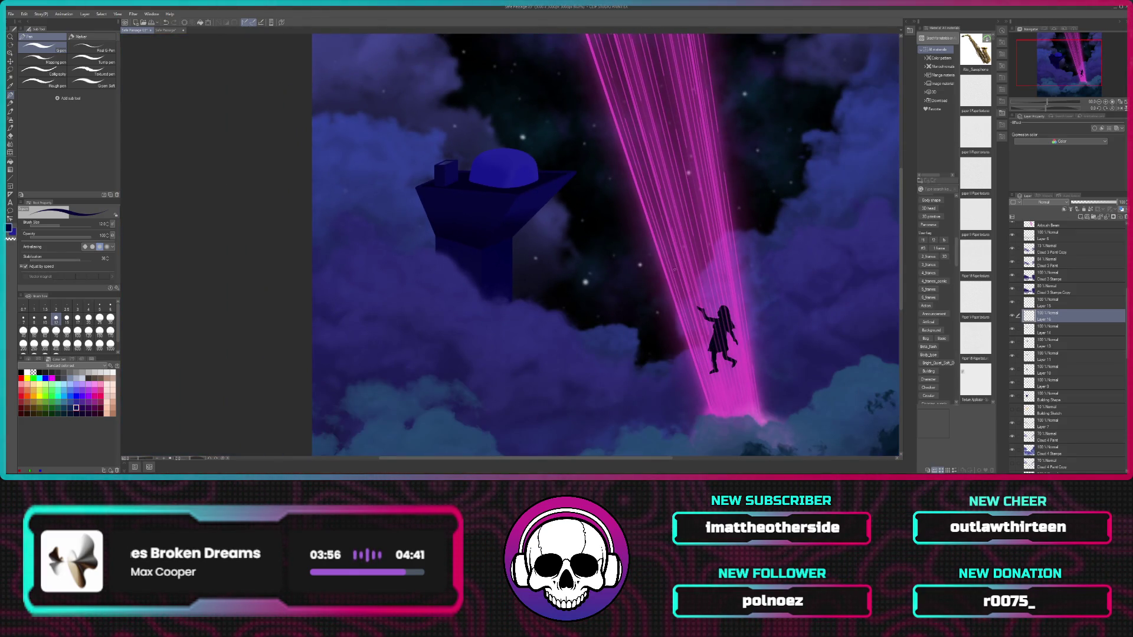
scroll(668, 278, up, 1)
scroll(667, 278, up, 3)
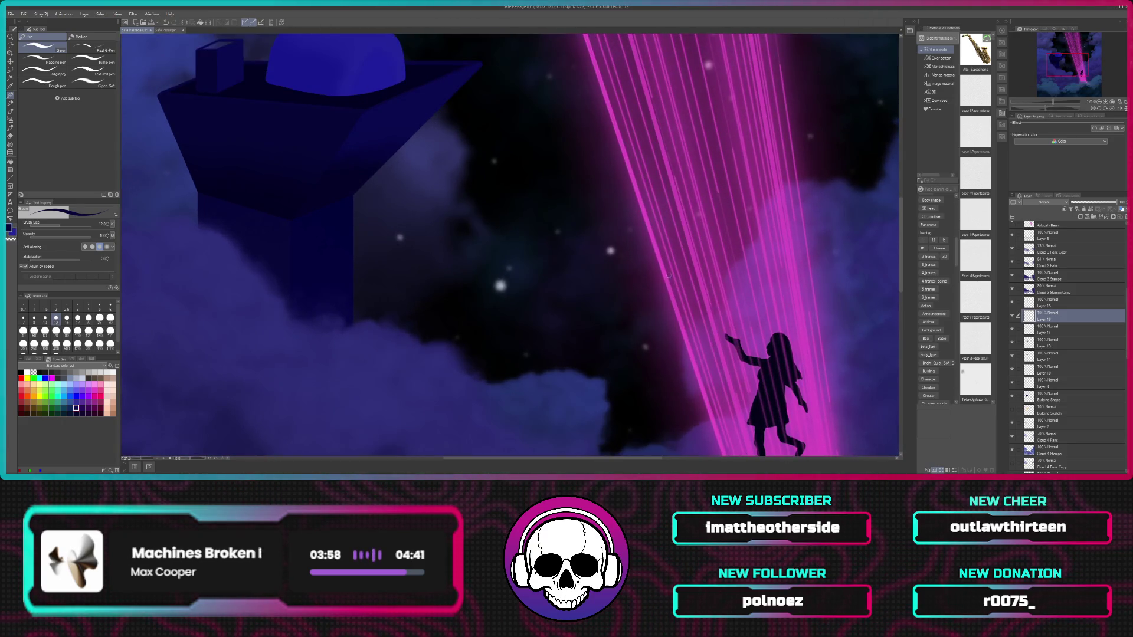
drag(449, 138, 610, 270)
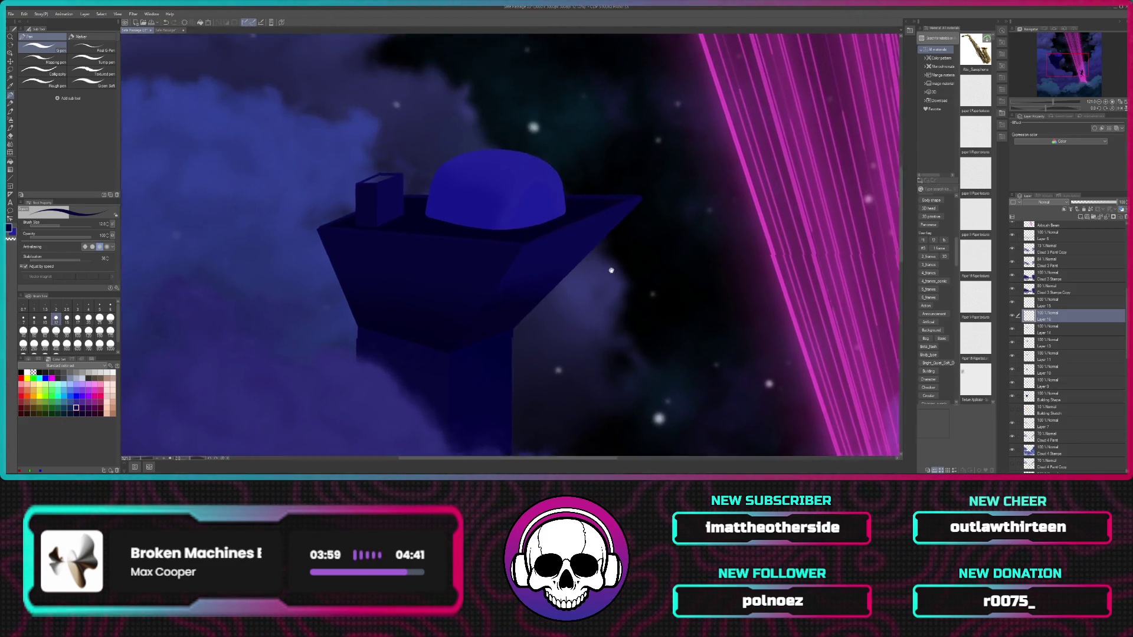
scroll(610, 270, up, 1)
scroll(667, 274, up, 2)
scroll(666, 275, up, 1)
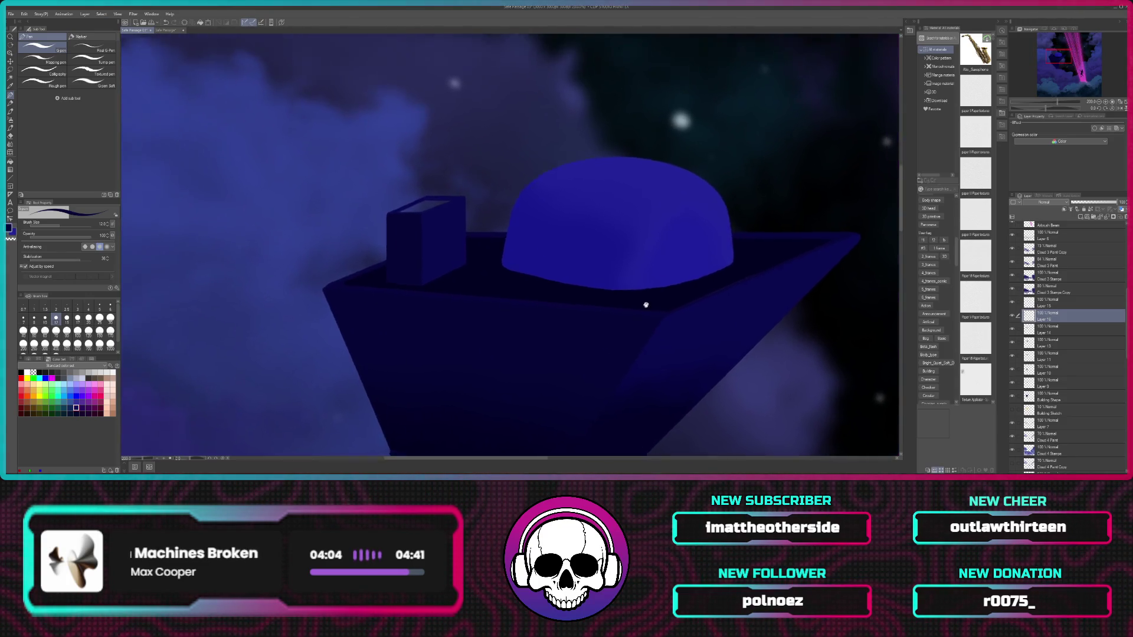
drag(574, 255, 775, 273)
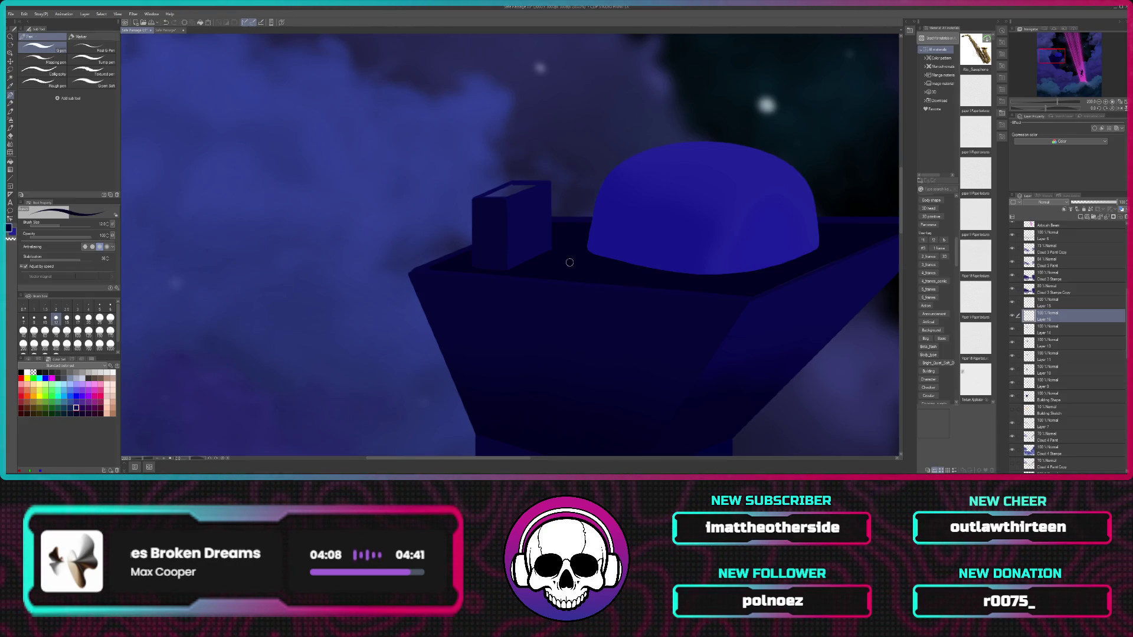
scroll(564, 242, up, 2)
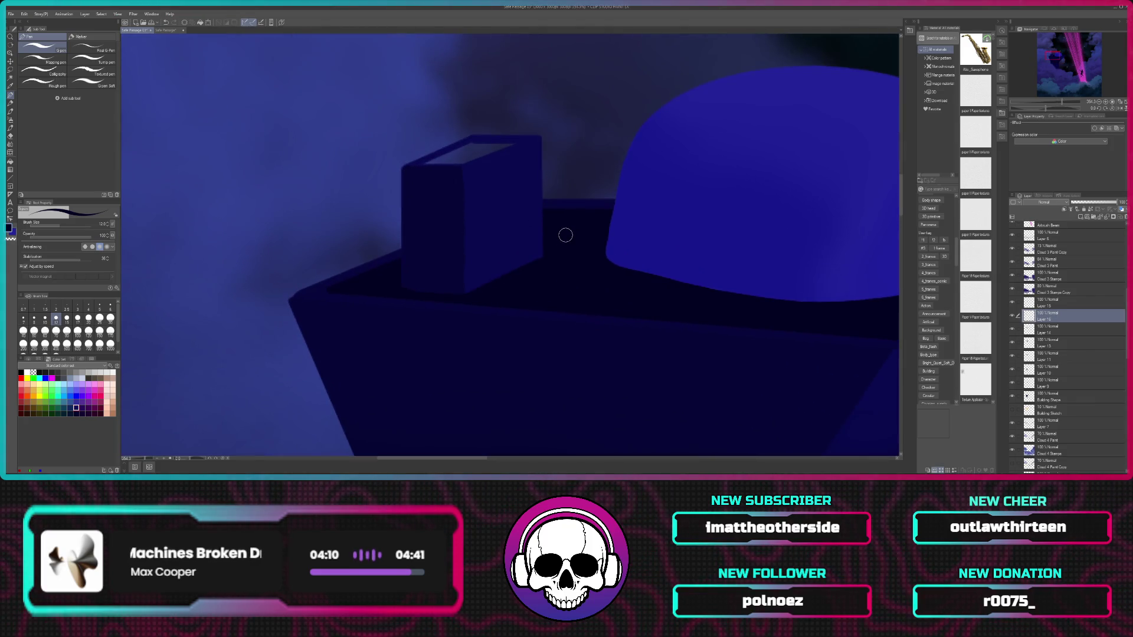
scroll(566, 236, up, 1)
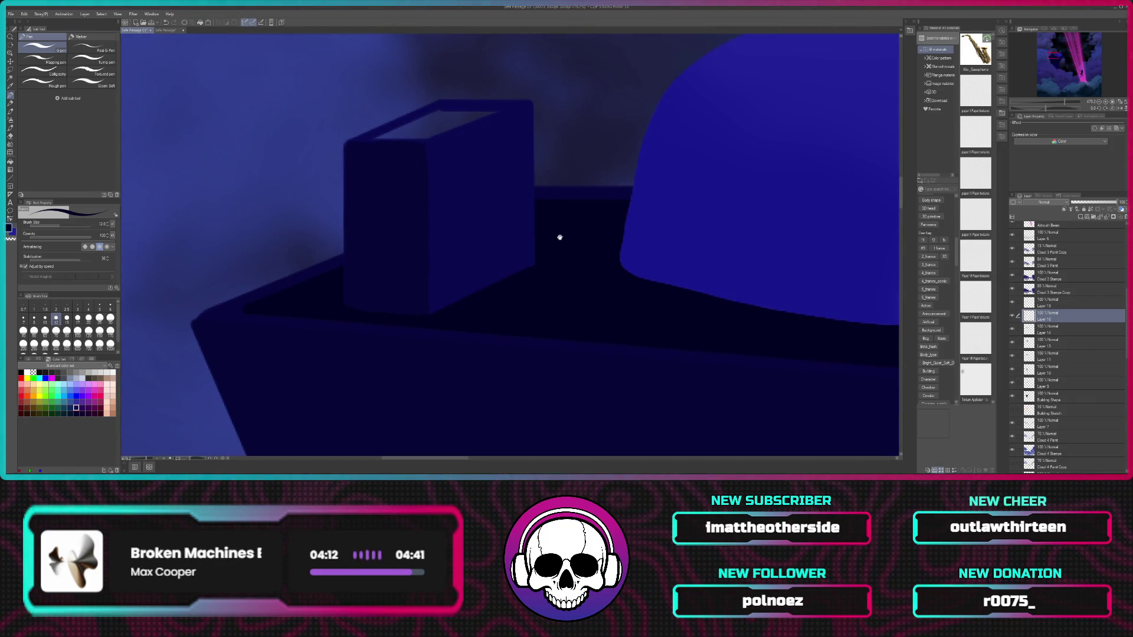
drag(567, 234, 632, 312)
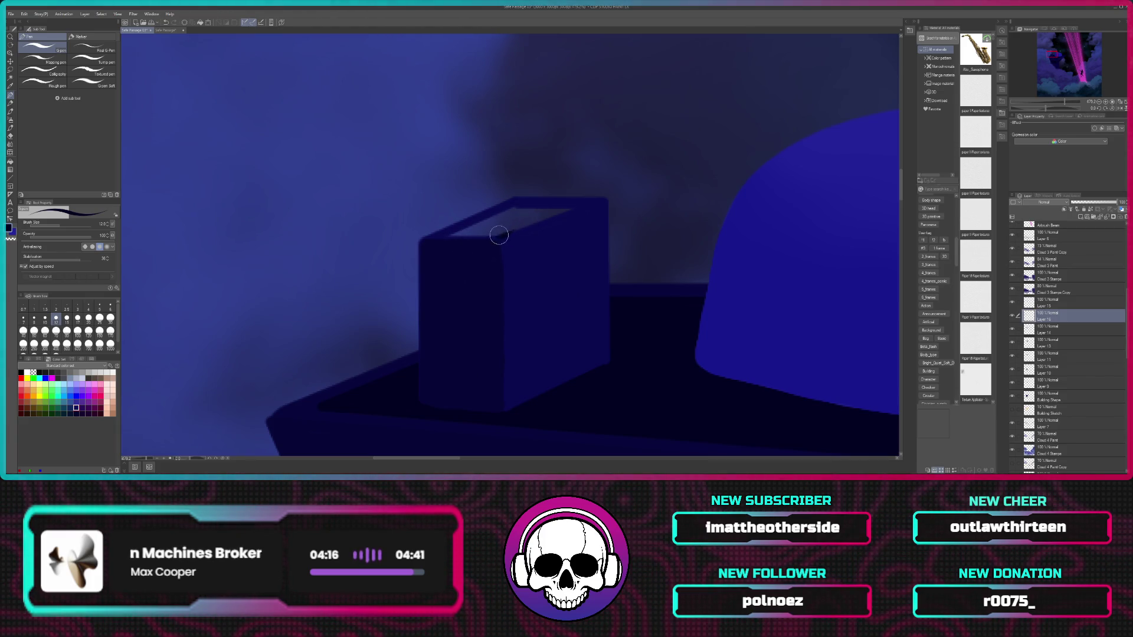
Step: Paint deep navy over the box's light top, switching to brush size 8 and sampling colour
drag(536, 219, 575, 206)
drag(551, 217, 602, 201)
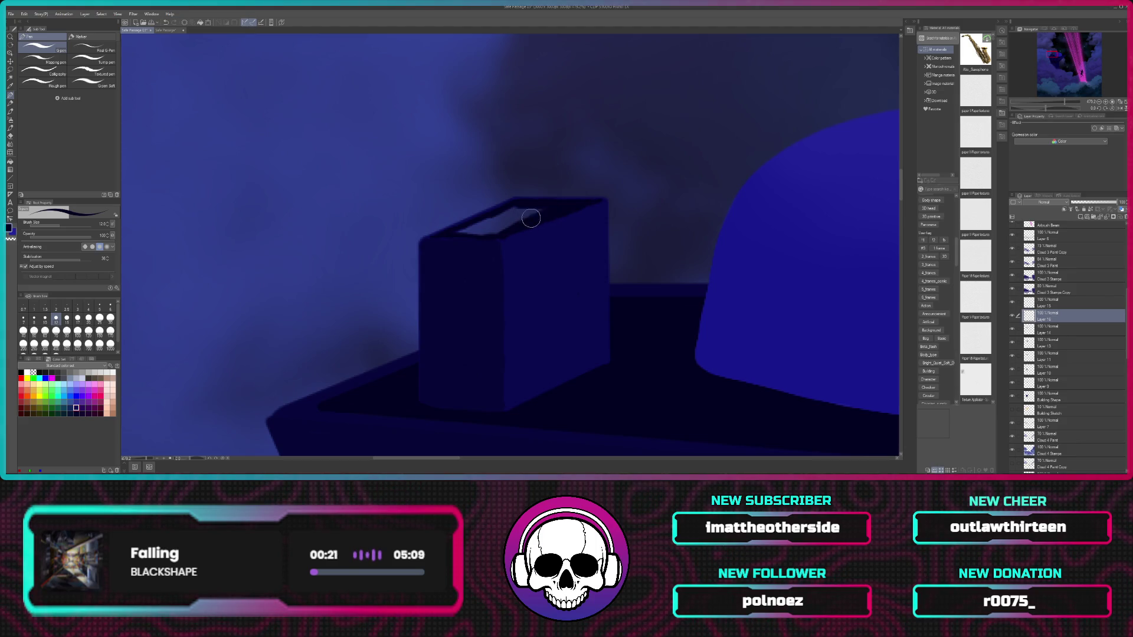
mouse_move(516, 208)
mouse_down()
mouse_move(531, 213)
mouse_move(505, 215)
mouse_up()
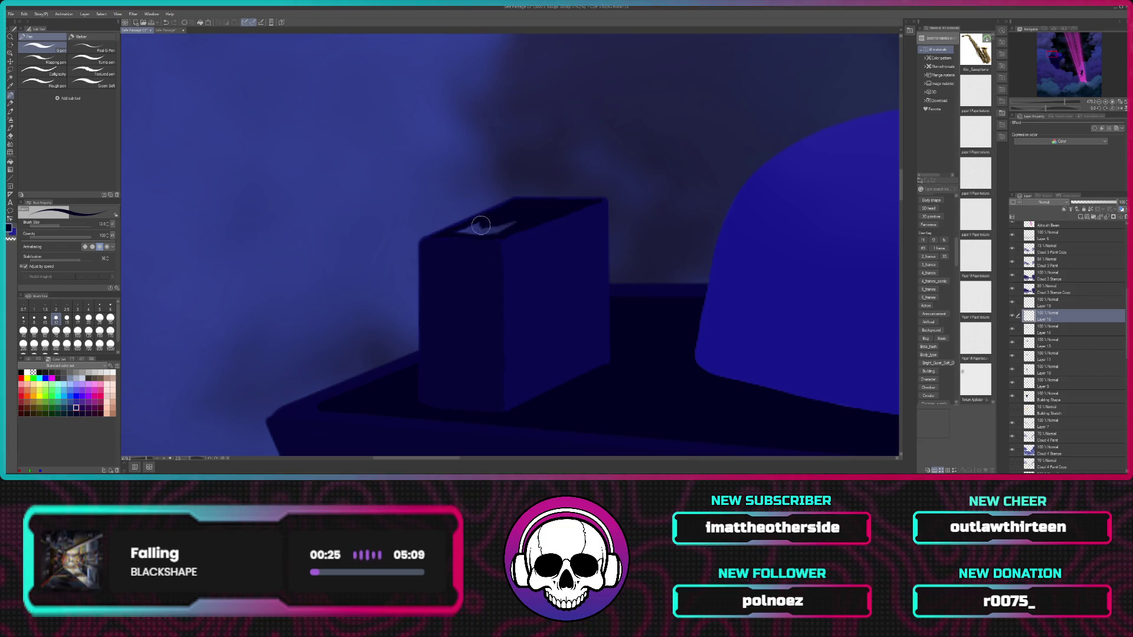
mouse_move(506, 215)
mouse_down()
mouse_move(453, 231)
mouse_move(480, 236)
mouse_move(495, 222)
mouse_move(481, 229)
mouse_up()
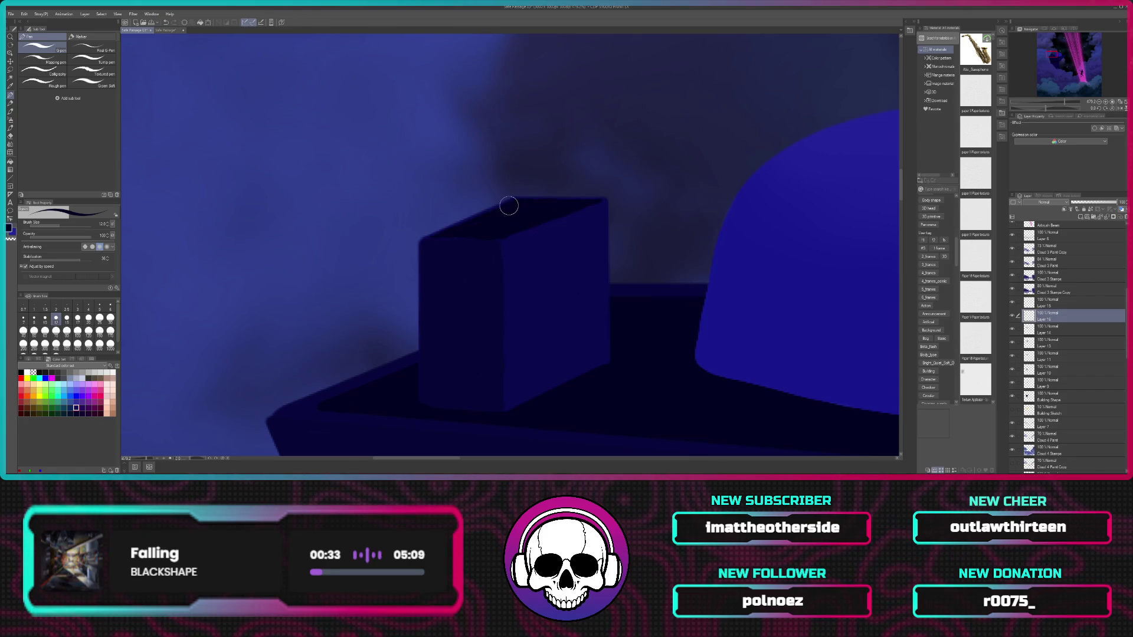
scroll(572, 245, up, 2)
scroll(575, 245, up, 2)
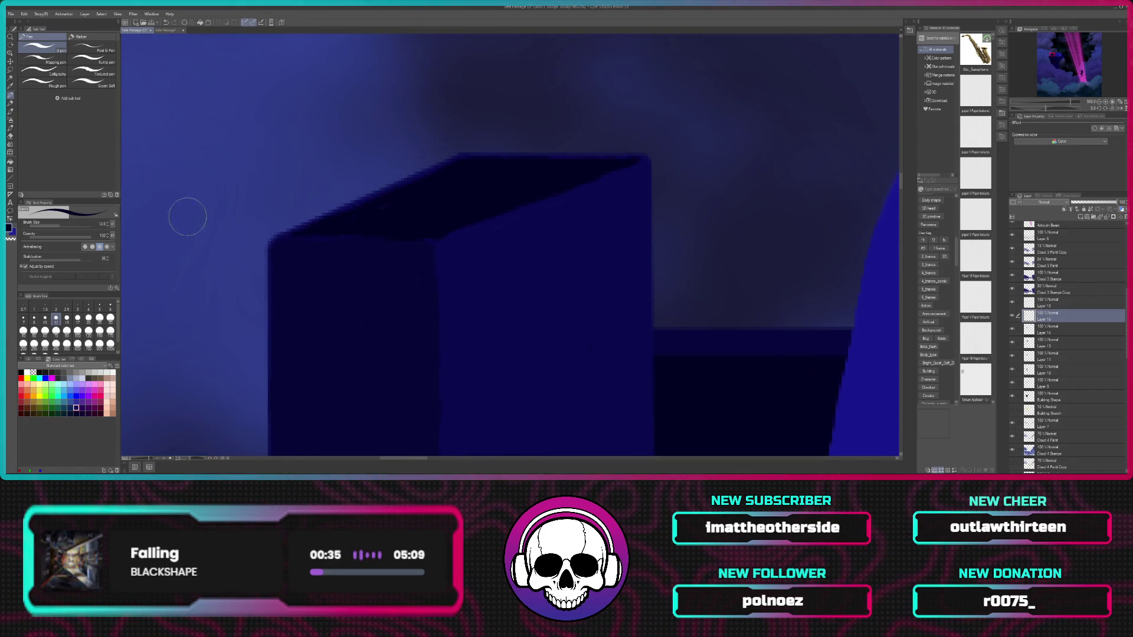
click(33, 319)
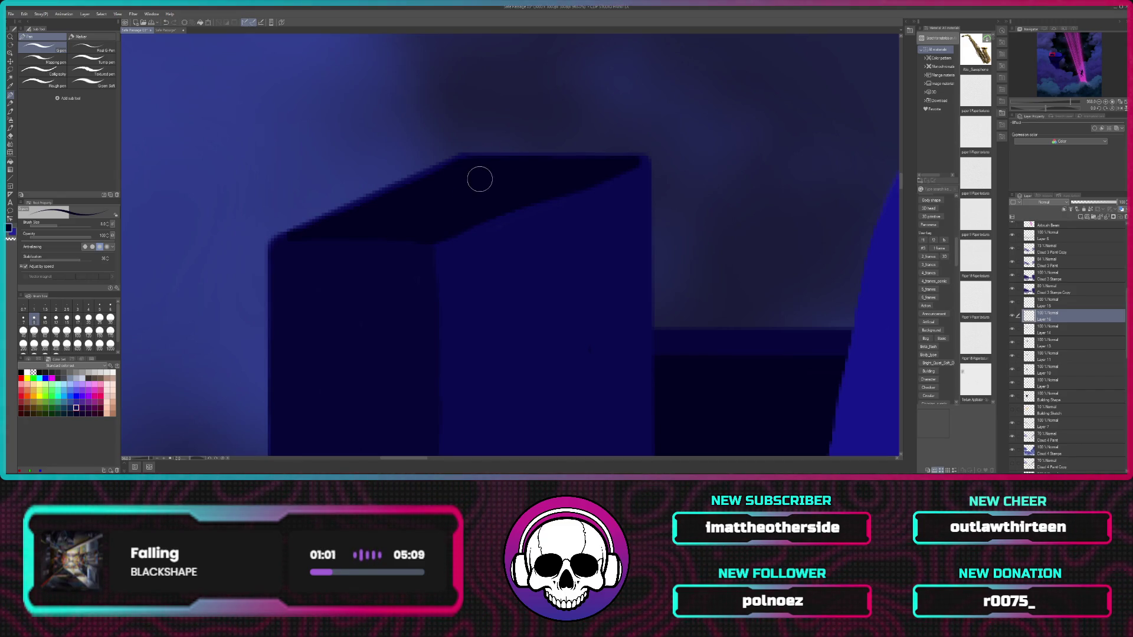
key(i)
key(p)
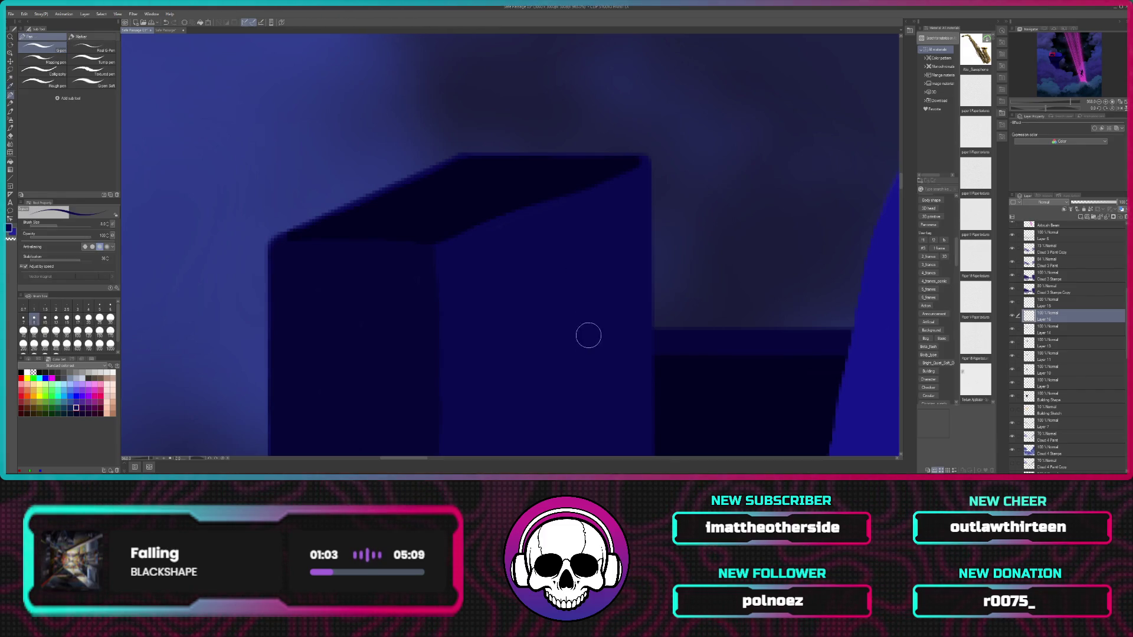
scroll(569, 365, down, 2)
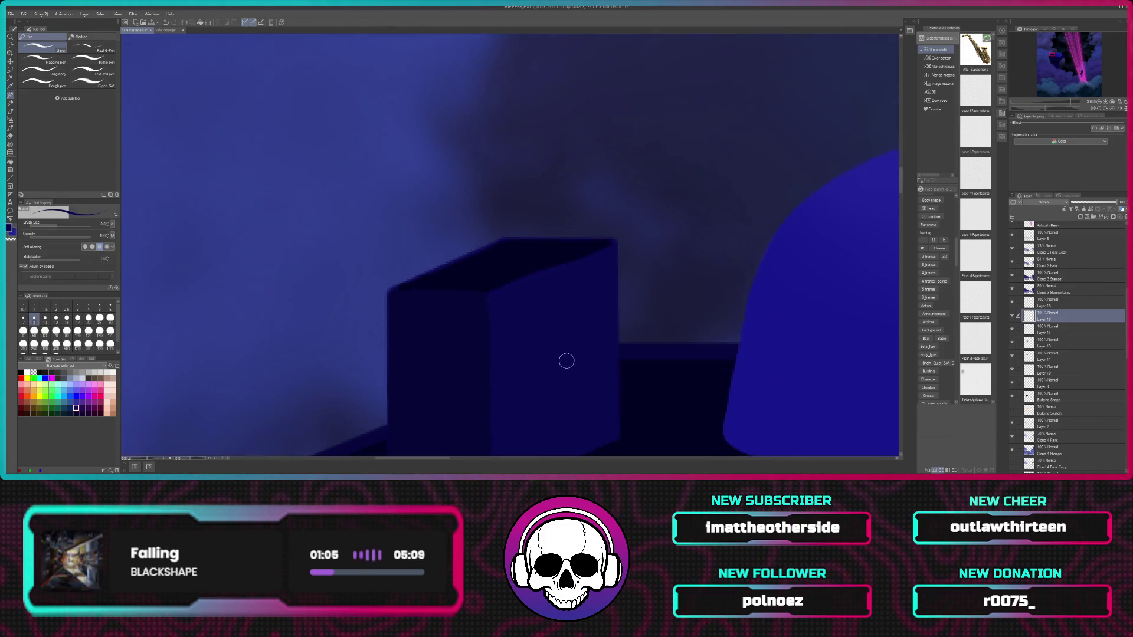
scroll(568, 359, down, 2)
scroll(569, 354, down, 2)
scroll(572, 350, down, 2)
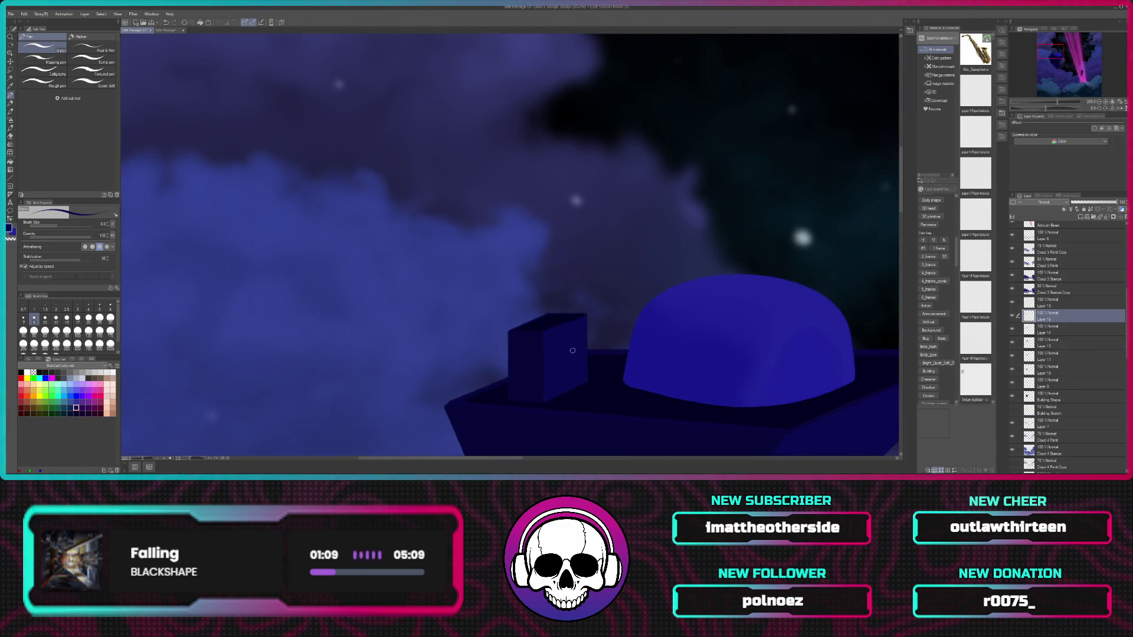
scroll(572, 350, down, 2)
scroll(634, 385, down, 1)
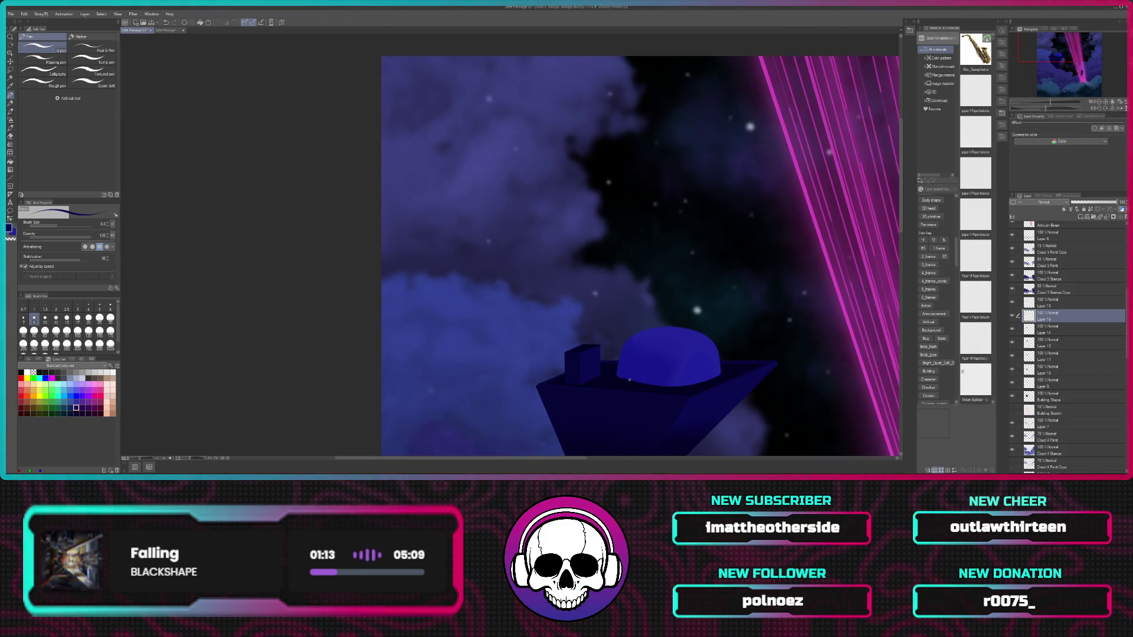
scroll(630, 380, down, 2)
scroll(630, 379, down, 2)
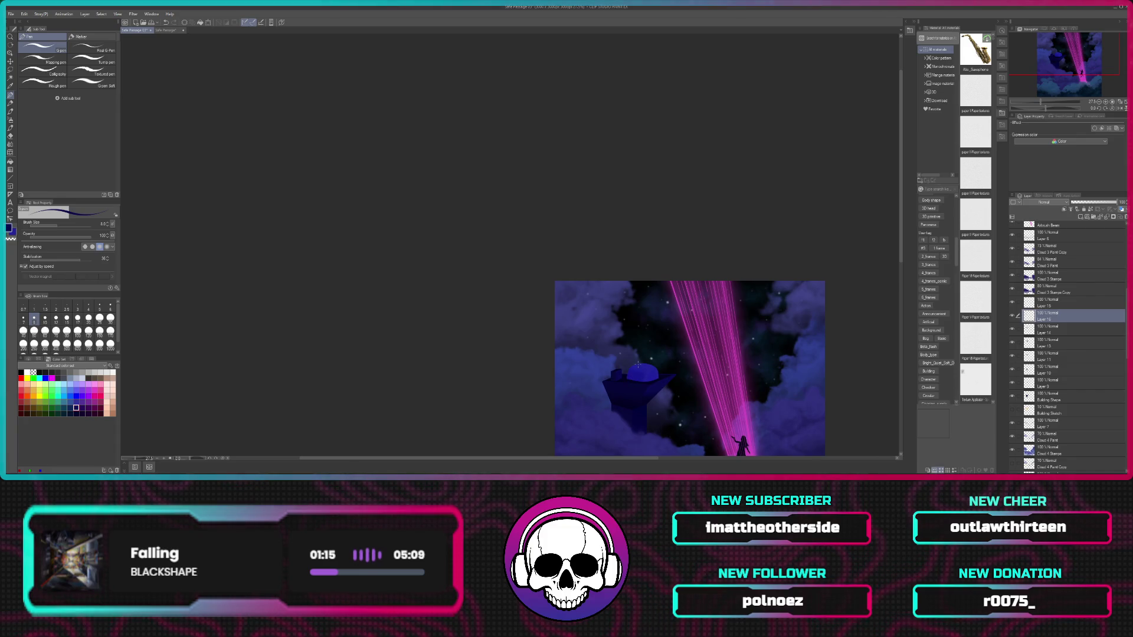
drag(794, 321, 633, 167)
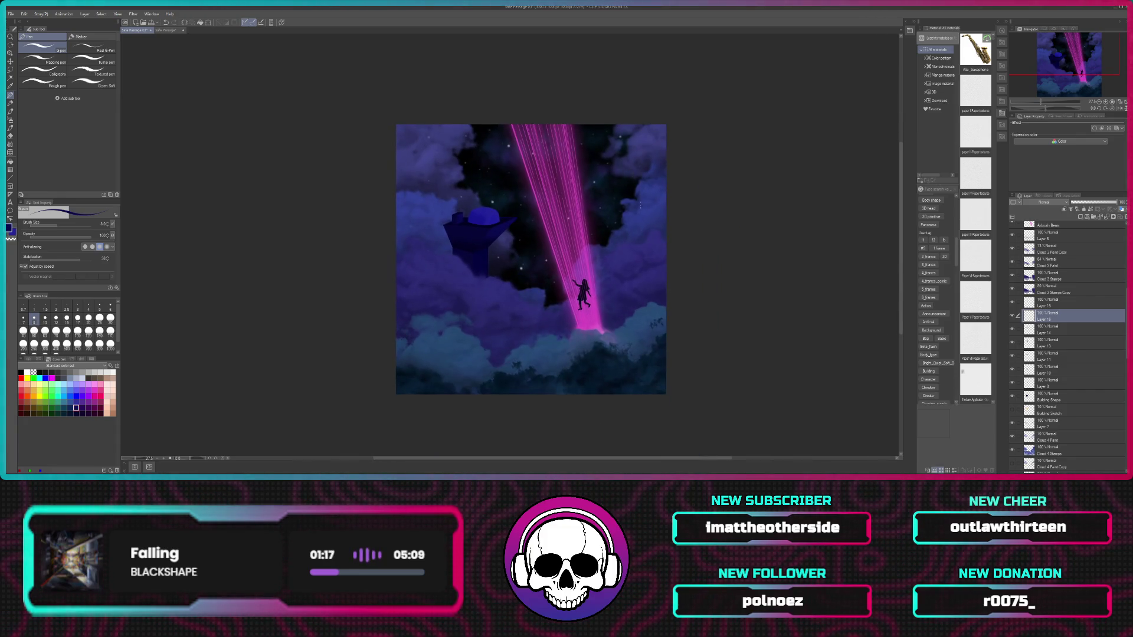
scroll(653, 304, up, 1)
scroll(655, 303, up, 1)
drag(604, 197, 664, 207)
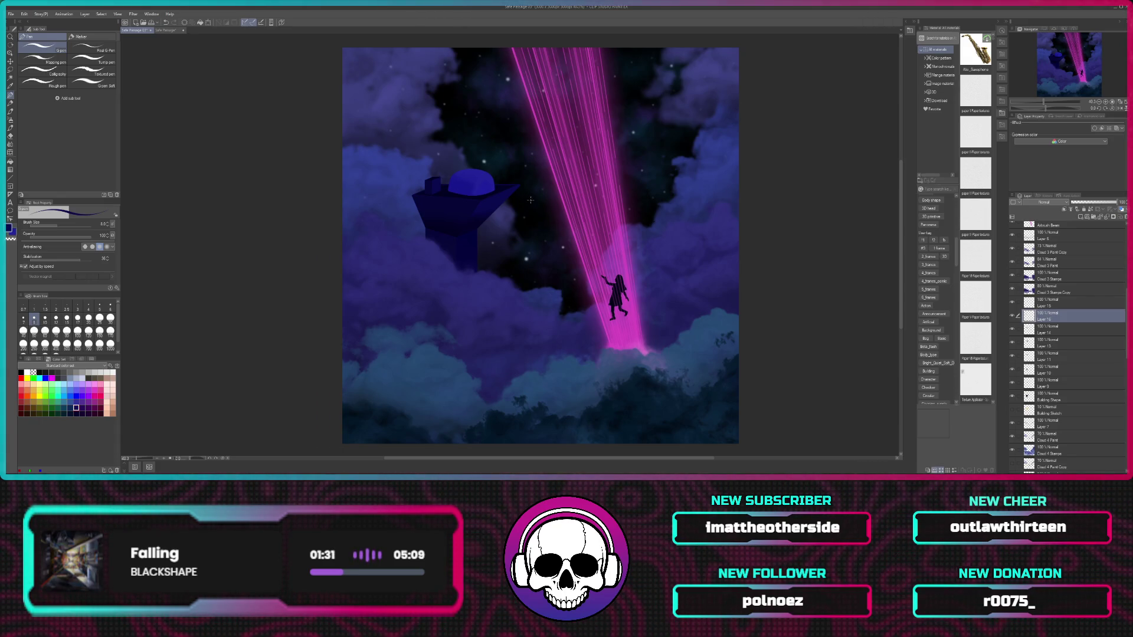
scroll(560, 223, up, 1)
scroll(541, 204, up, 1)
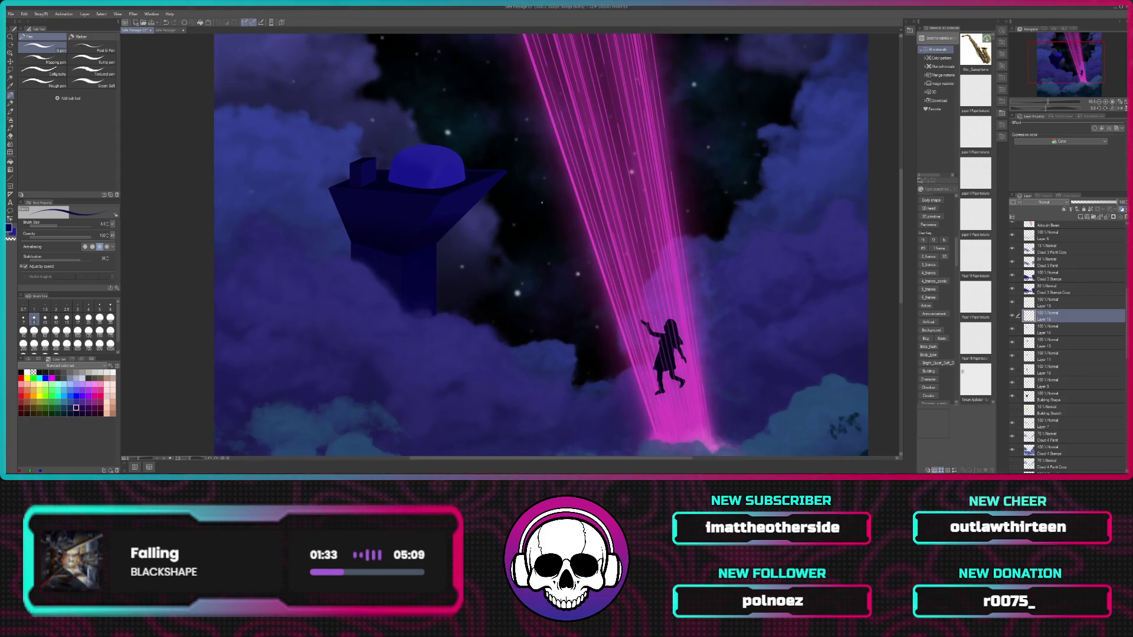
scroll(542, 202, up, 1)
scroll(543, 202, up, 1)
scroll(543, 202, up, 1)
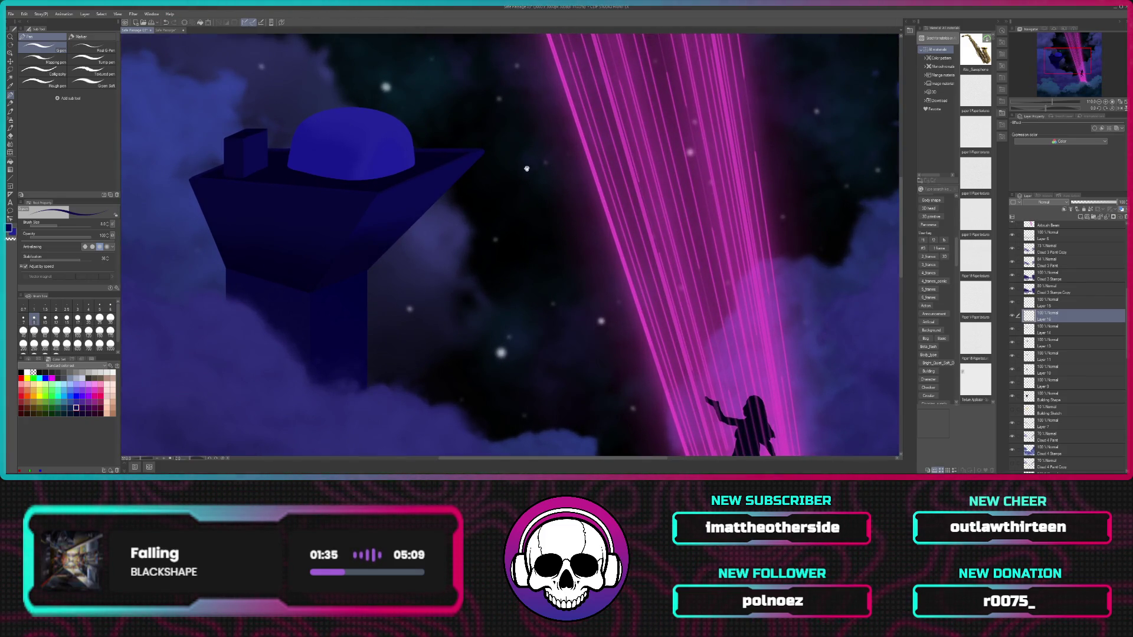
drag(526, 169, 639, 221)
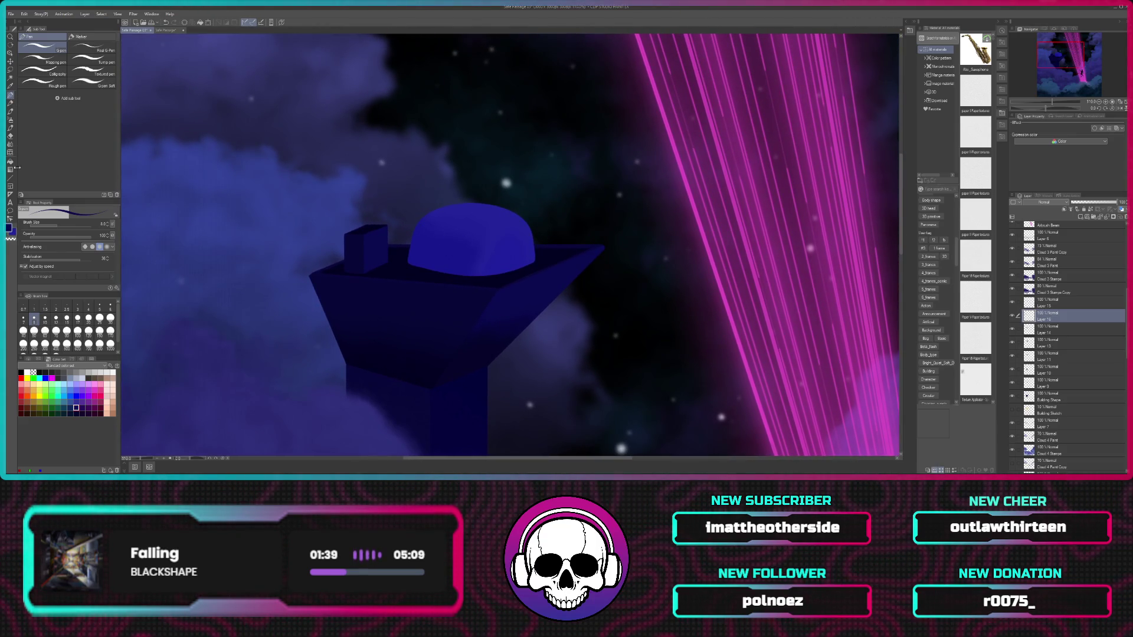
click(11, 178)
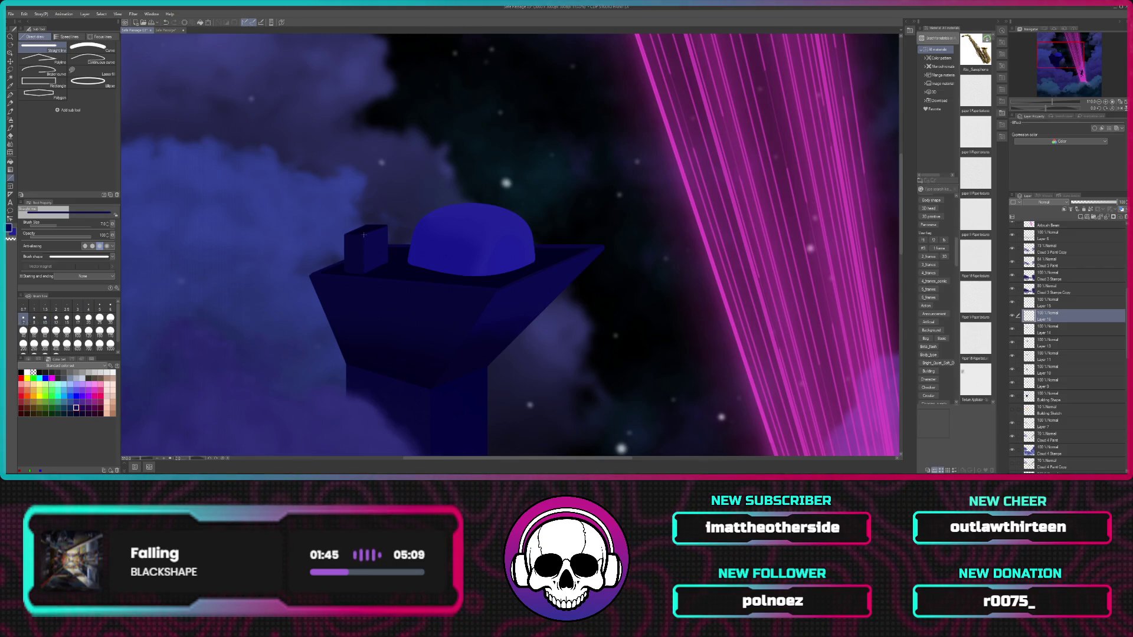
Step: Zoom in and draw two thin vertical antenna rods rising from the box, then choose red
scroll(363, 203, up, 3)
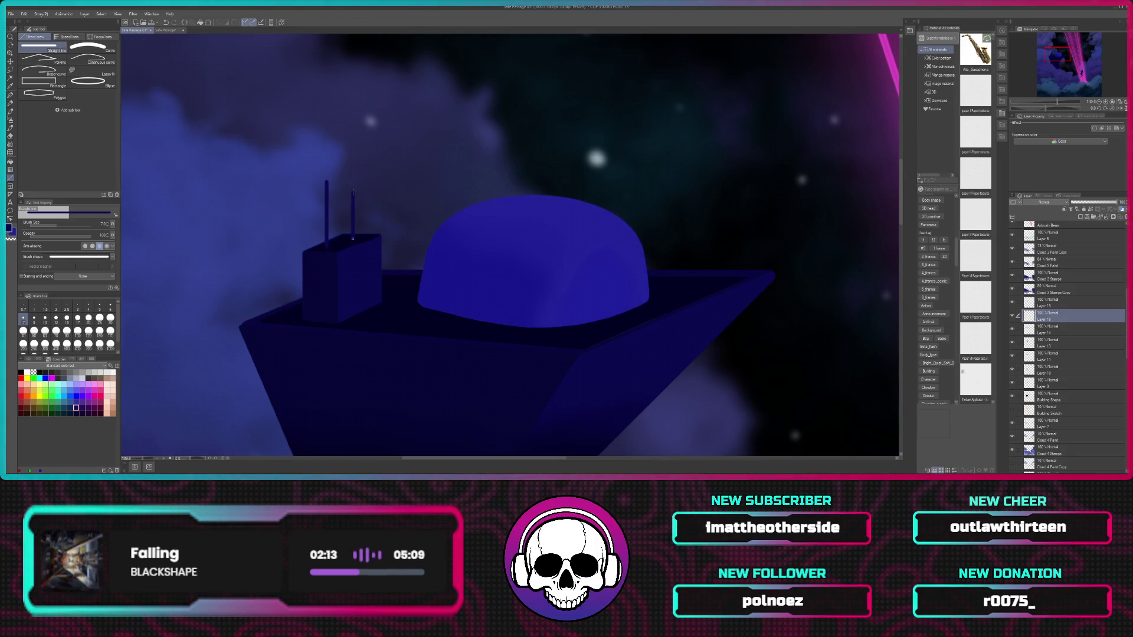
drag(353, 190, 353, 190)
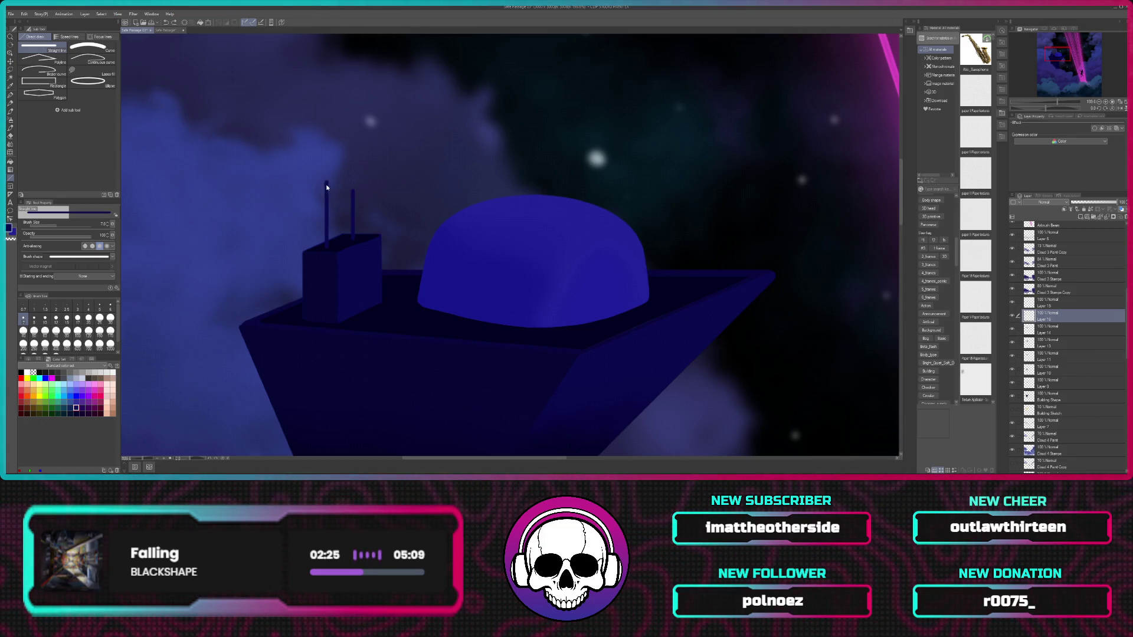
drag(327, 183, 326, 171)
click(27, 384)
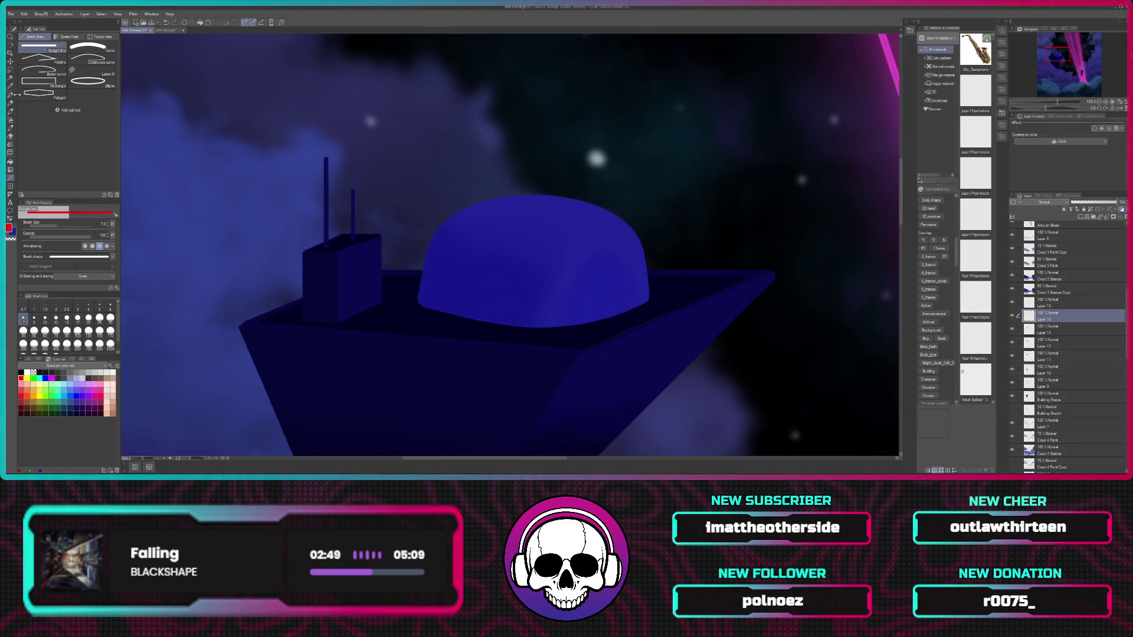
Step: With the G-pen at size 60, dab a red light on the left antenna tip and yellow on the right
click(11, 95)
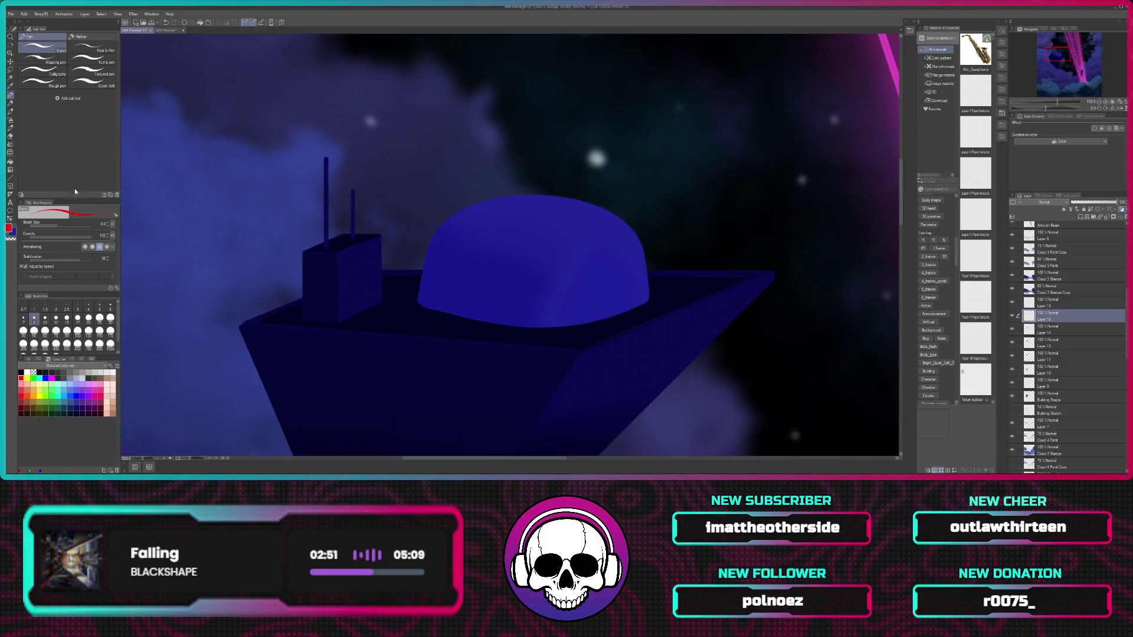
click(44, 331)
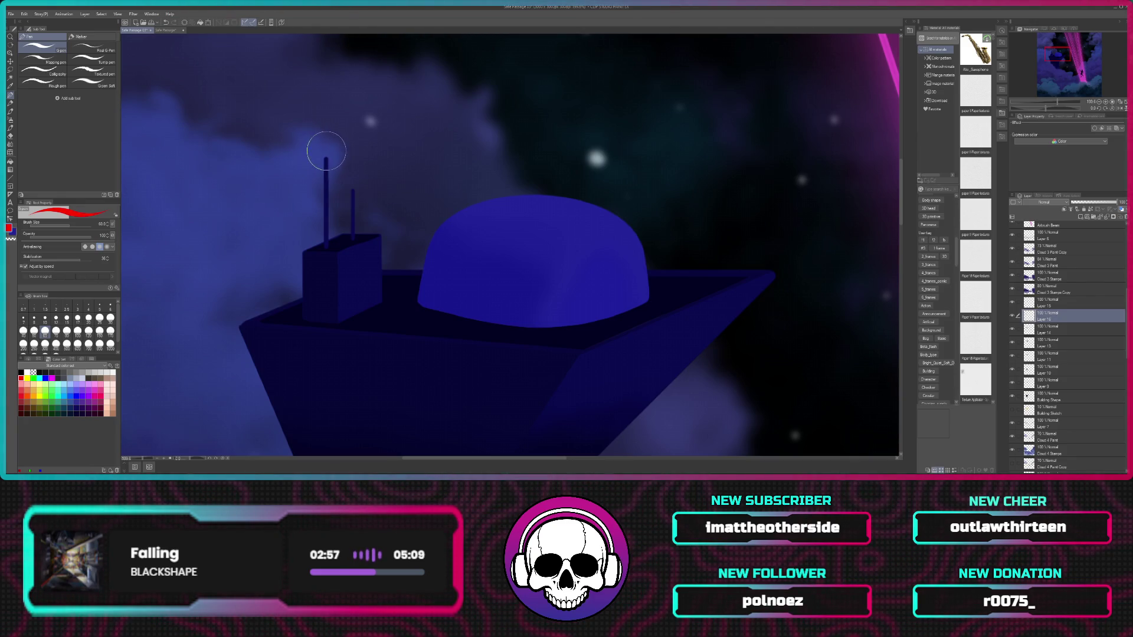
click(327, 151)
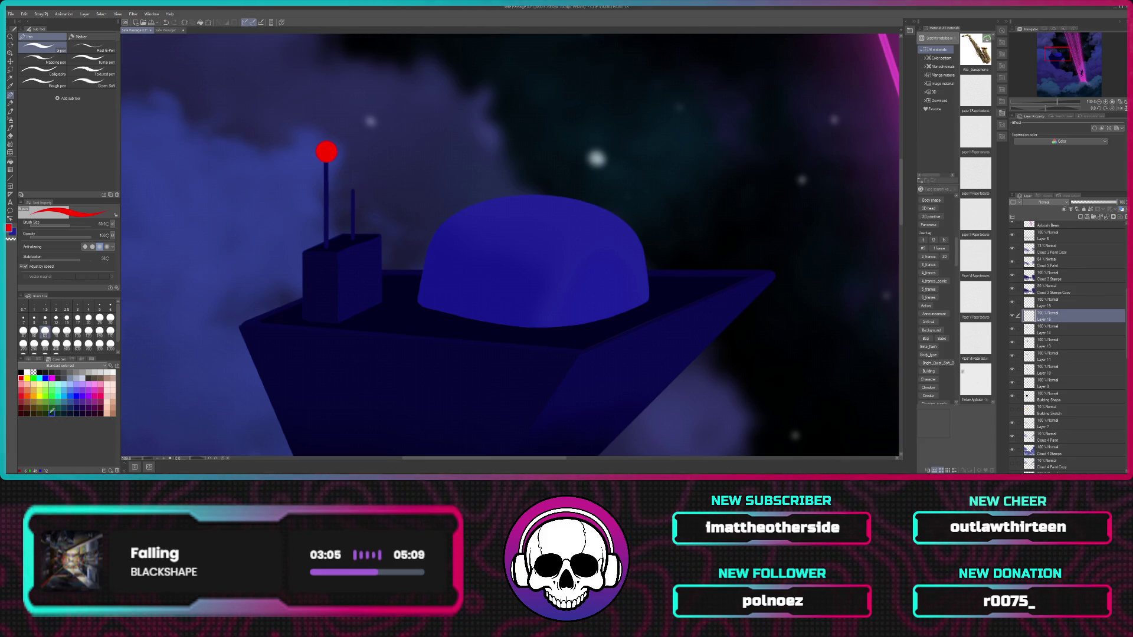
click(40, 396)
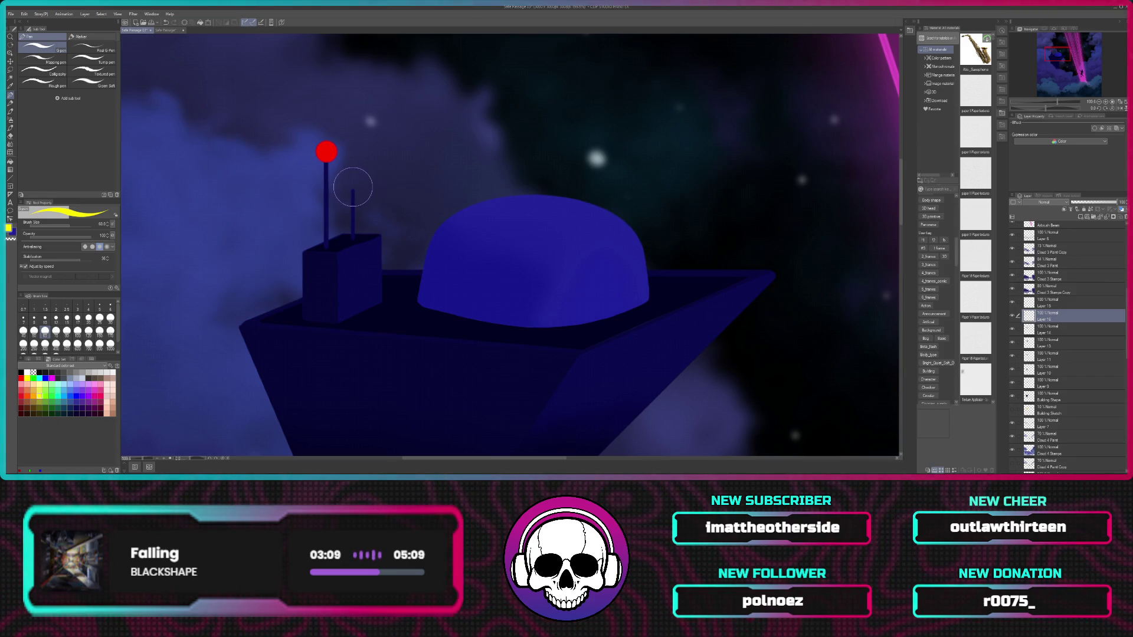
click(354, 187)
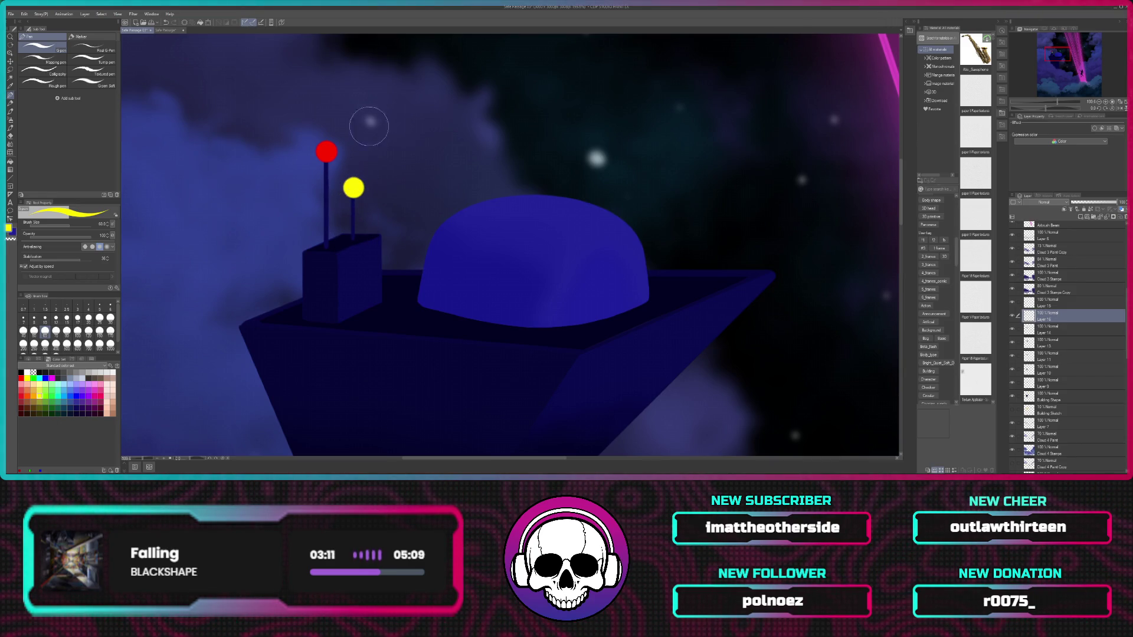
scroll(358, 203, down, 3)
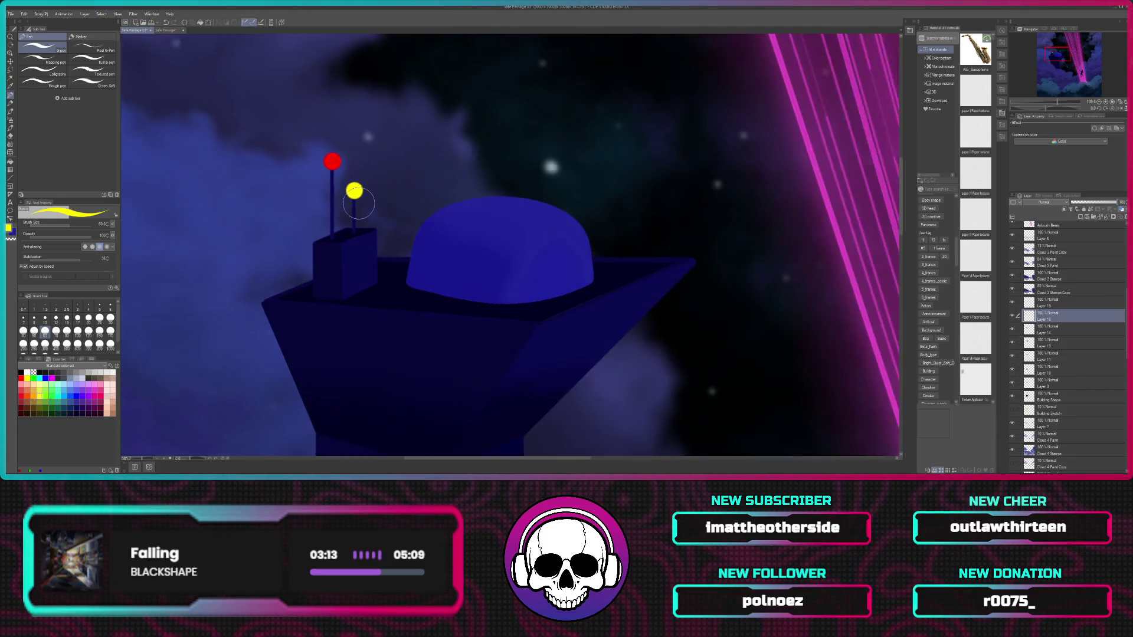
scroll(358, 204, down, 1)
scroll(359, 204, down, 4)
scroll(358, 204, down, 2)
scroll(358, 204, down, 1)
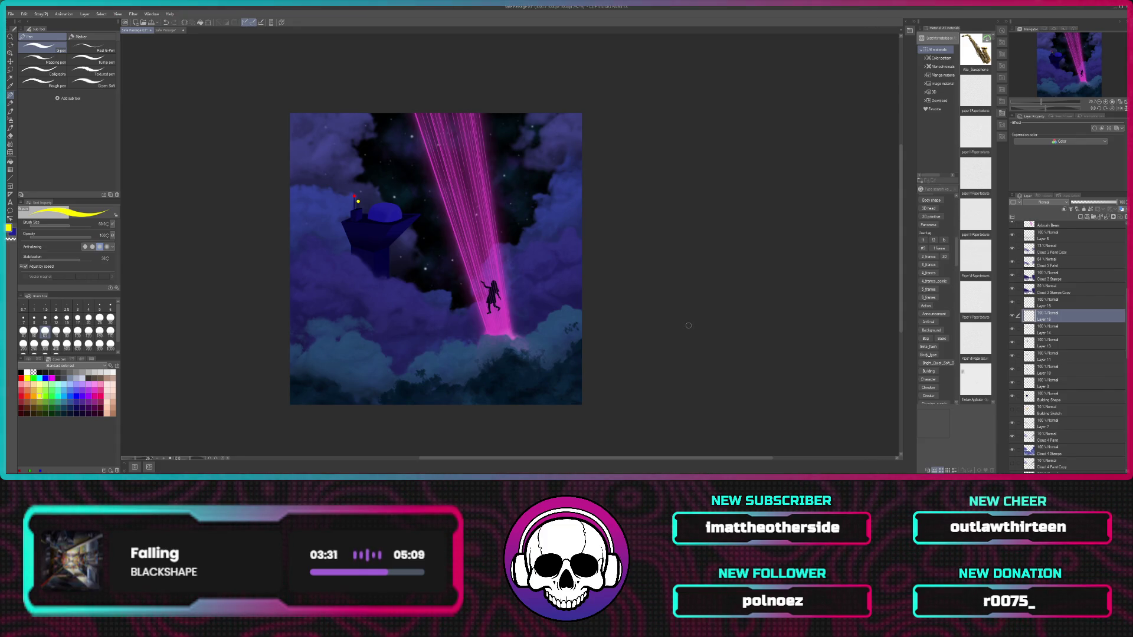
scroll(690, 321, up, 2)
scroll(688, 312, up, 2)
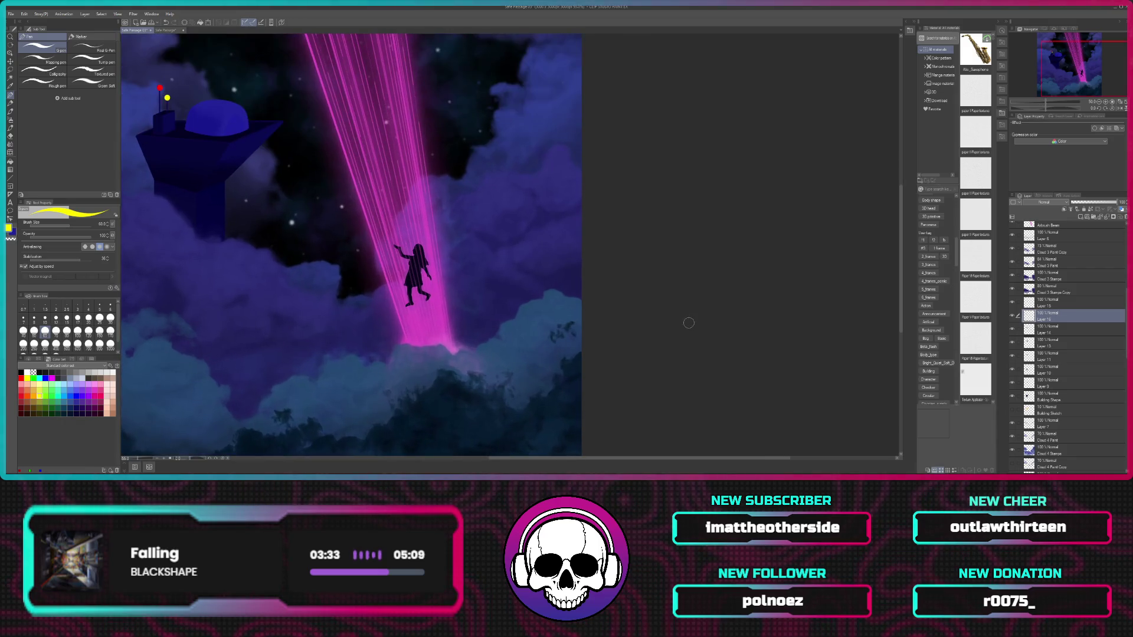
drag(497, 250, 763, 293)
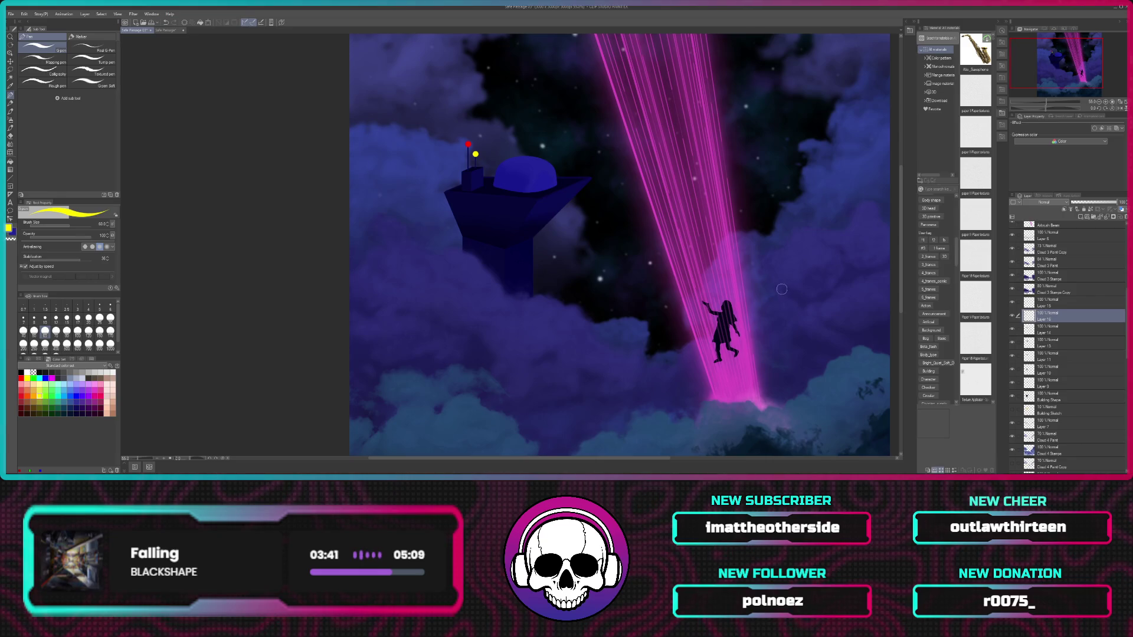
mouse_move(797, 284)
mouse_down()
mouse_move(751, 303)
mouse_move(742, 289)
mouse_up()
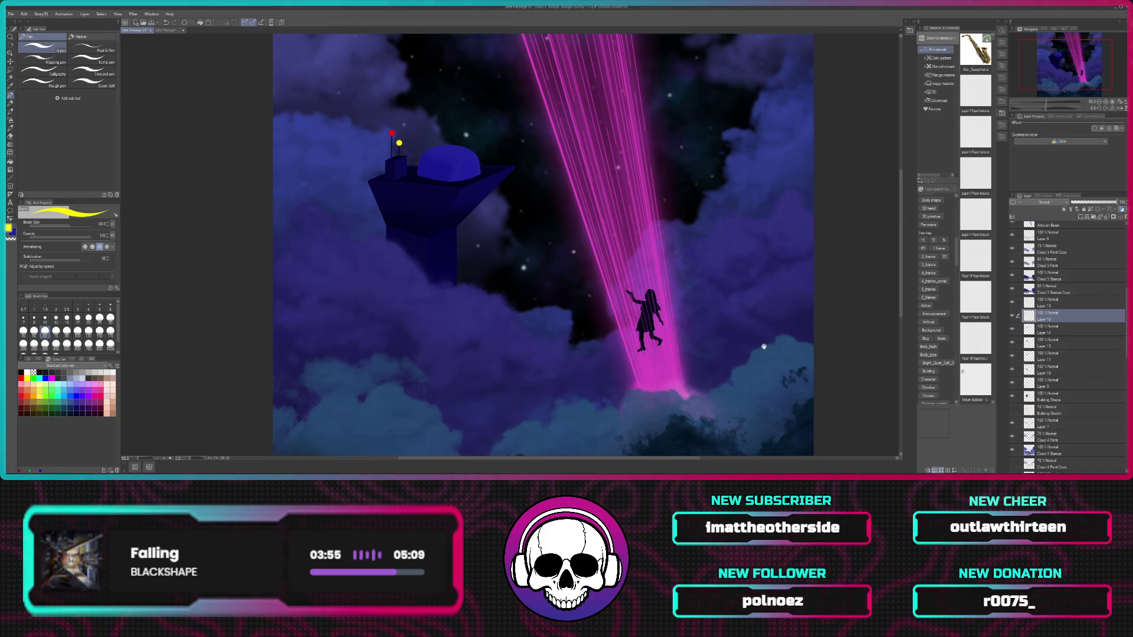
scroll(763, 346, down, 2)
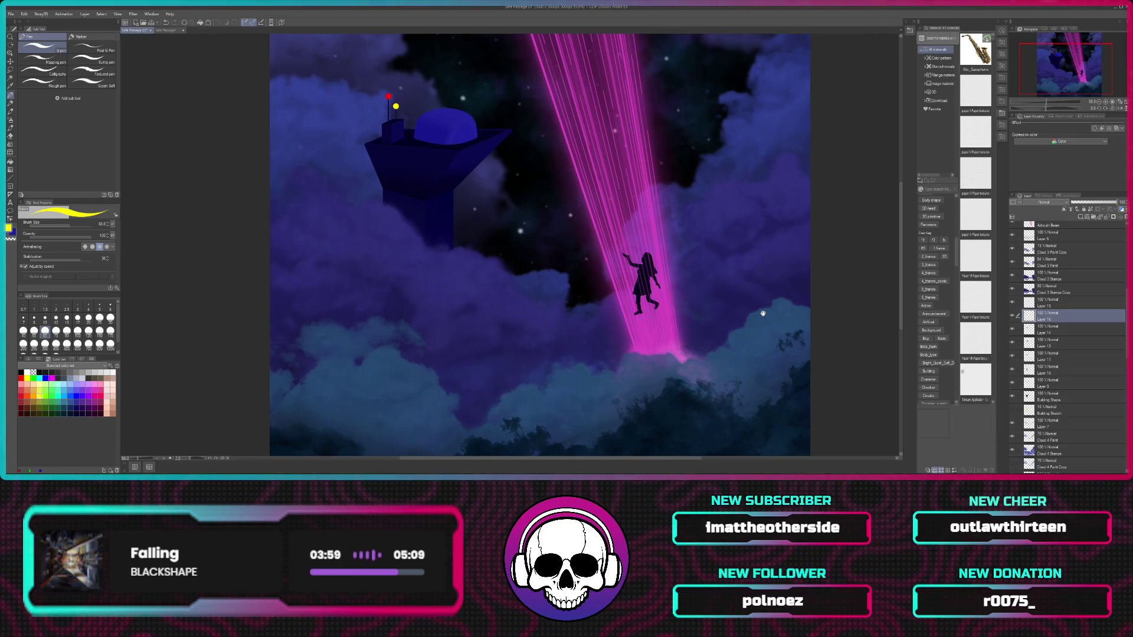
drag(763, 314, 762, 317)
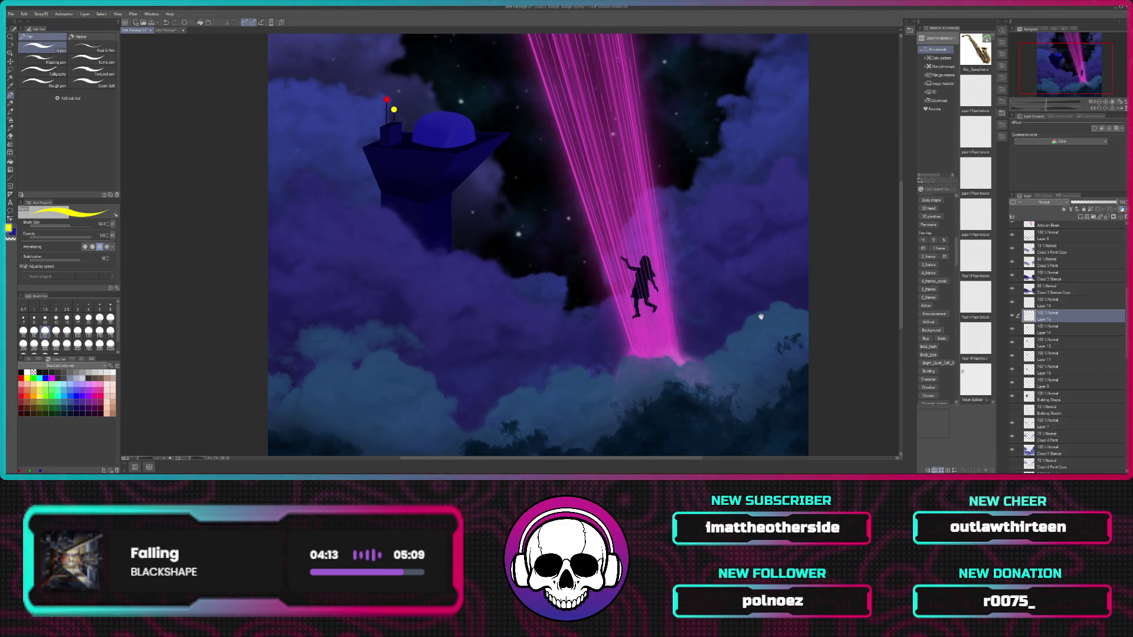
drag(761, 317, 759, 332)
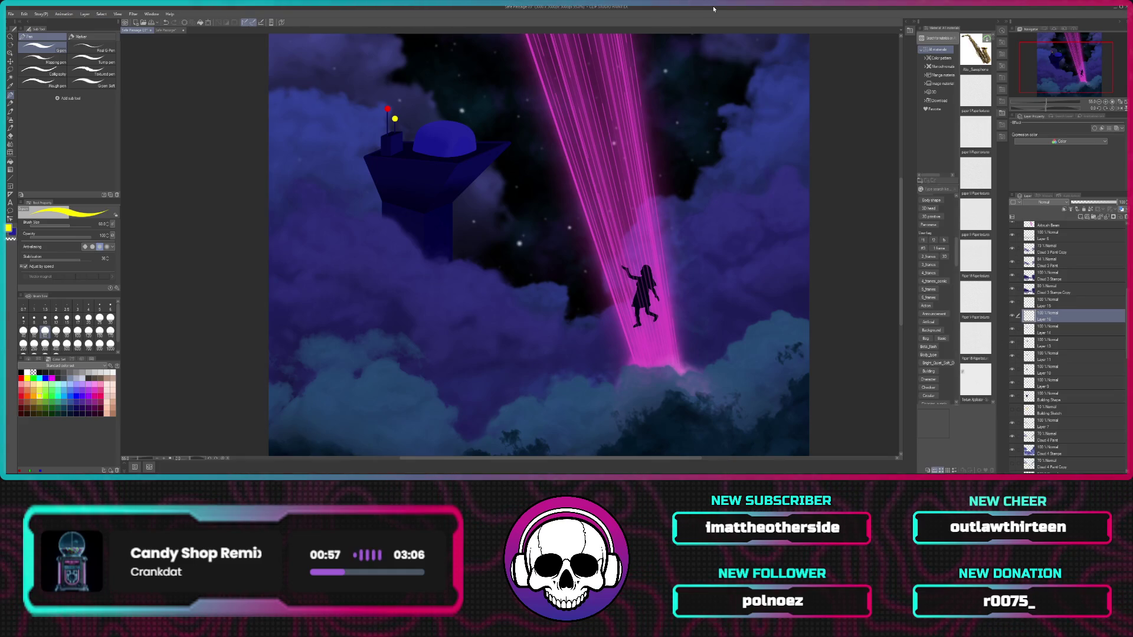
scroll(721, 173, down, 5)
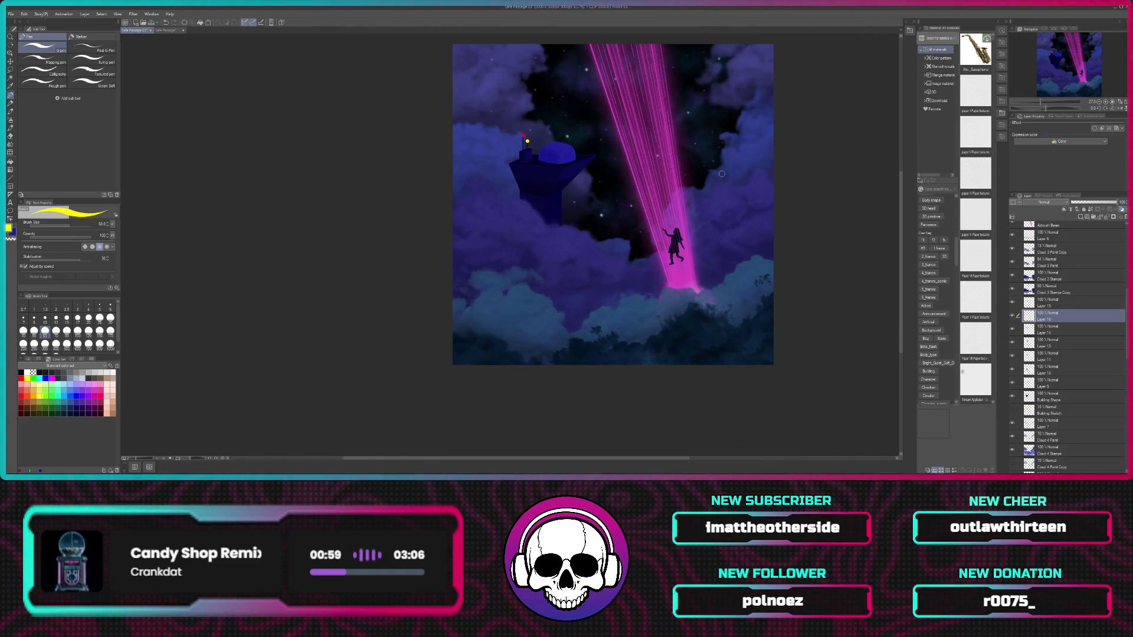
drag(721, 175, 610, 222)
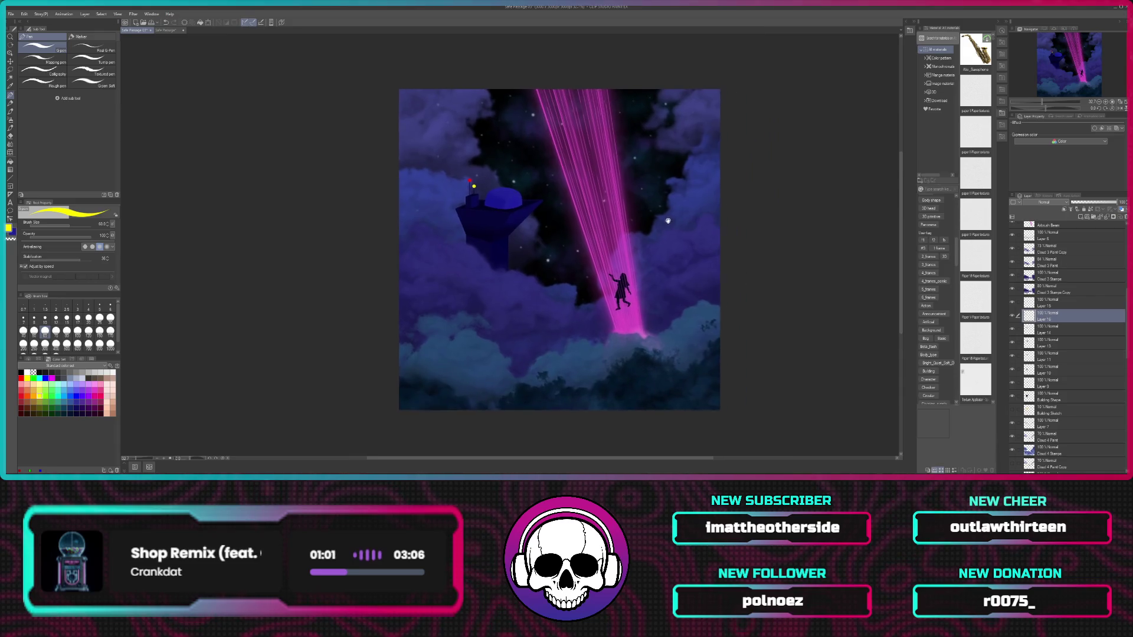